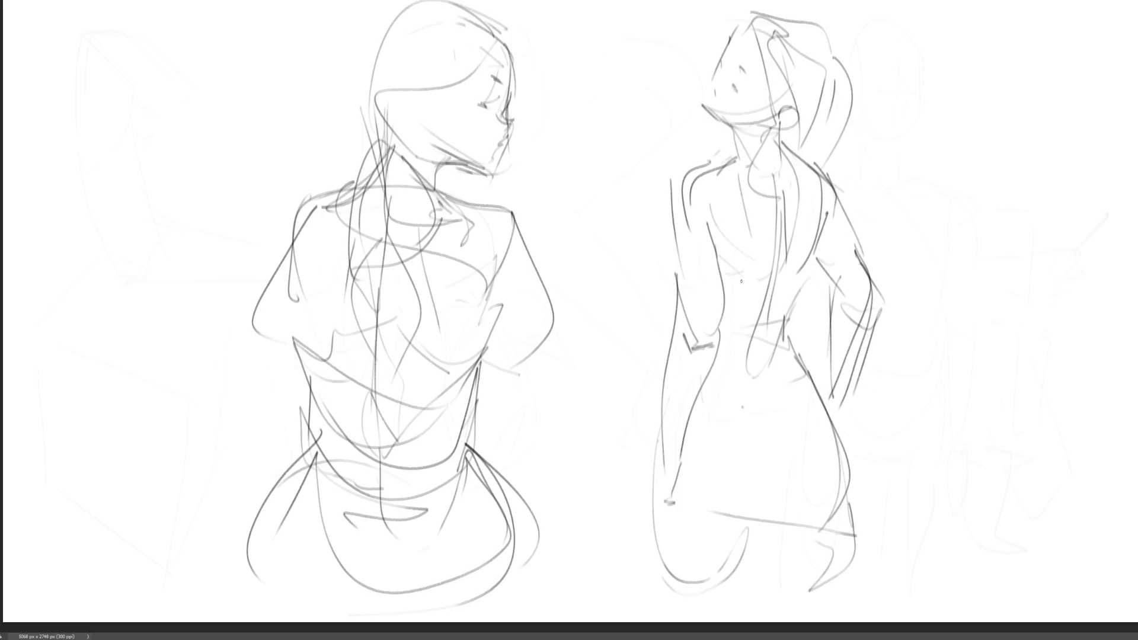
Lighten the construction lines, then ink the right figure's eye and nose, undoing a stray chin stroke.
mouse_move(908, 233)
left_mouse_down()
mouse_move(1029, 140)
mouse_move(204, 393)
mouse_move(478, 470)
mouse_move(747, 462)
left_mouse_up()
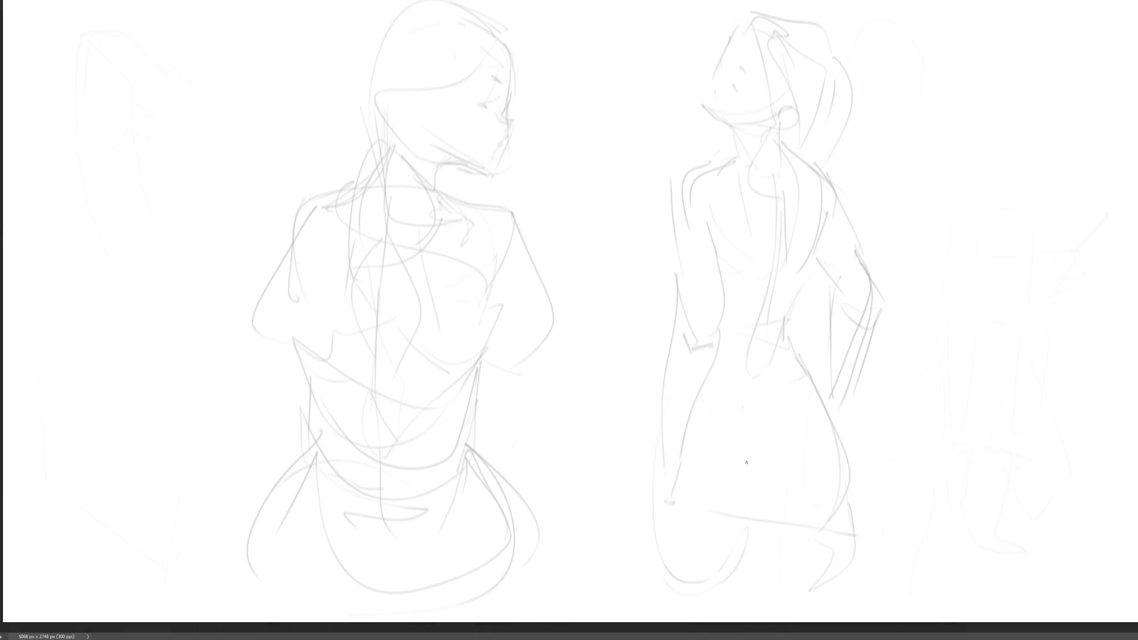
left_click_drag(729, 78, 736, 83)
mouse_move(721, 70)
left_mouse_down()
mouse_move(704, 113)
mouse_move(701, 104)
mouse_move(740, 127)
mouse_move(768, 122)
mouse_move(738, 151)
mouse_move(749, 141)
left_mouse_up()
key("ctrl+z")
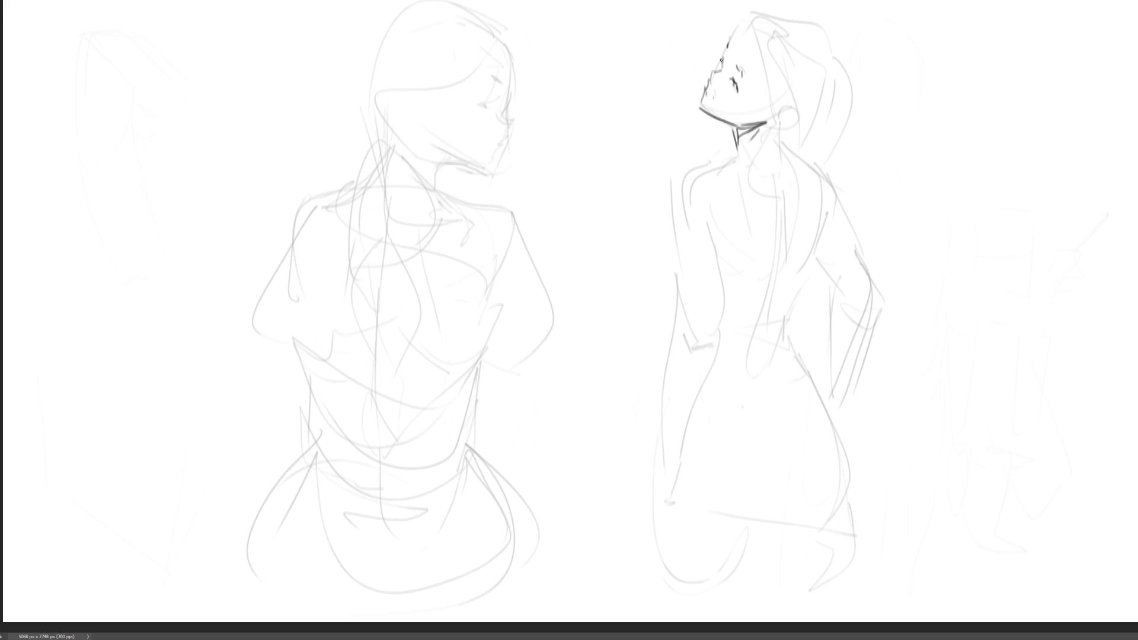
Ink the right figure's forehead, brow, hair and face outline.
left_click_drag(728, 37, 712, 69)
left_click_drag(754, 19, 769, 102)
left_click_drag(737, 11, 759, 139)
left_click_drag(756, 58, 767, 155)
left_click_drag(745, 7, 770, 5)
mouse_move(788, 14)
left_mouse_down()
mouse_move(828, 78)
mouse_move(813, 116)
left_mouse_up()
Draw the right figure's hair bun, nape, left shoulder, shoulder-blade contour and spine line.
mouse_move(835, 62)
left_mouse_down()
mouse_move(798, 148)
mouse_move(781, 155)
left_mouse_up()
mouse_move(780, 113)
left_mouse_down()
mouse_move(792, 105)
mouse_move(787, 148)
mouse_move(748, 144)
mouse_move(719, 164)
mouse_move(679, 237)
left_mouse_up()
left_click_drag(708, 164, 685, 182)
mouse_move(786, 146)
left_mouse_down()
mouse_move(822, 177)
mouse_move(862, 266)
left_mouse_up()
left_click_drag(828, 210, 795, 274)
left_click_drag(777, 199, 760, 329)
left_click_drag(718, 225, 724, 308)
Ink the right figure's left side, left arm, back contour, waistline and hips.
left_click_drag(679, 220, 682, 396)
left_click_drag(718, 327, 715, 347)
left_click_drag(726, 292, 686, 455)
left_click_drag(679, 347, 676, 464)
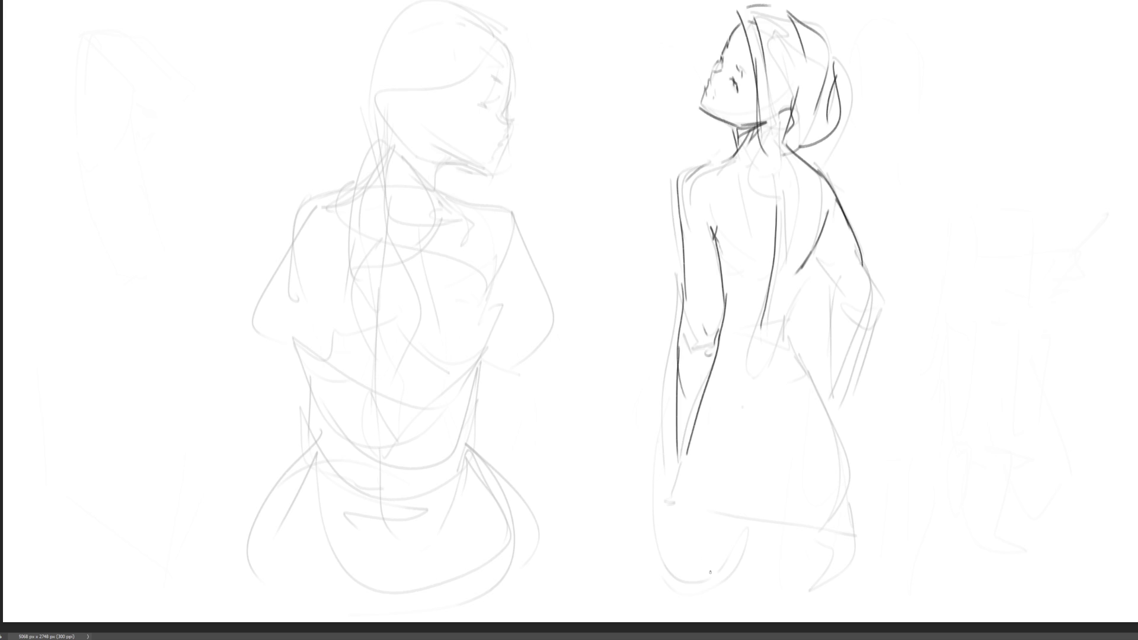
left_click_drag(719, 336, 736, 329)
mouse_move(800, 268)
left_mouse_down()
mouse_move(783, 310)
mouse_move(732, 349)
mouse_move(807, 382)
mouse_move(788, 414)
left_mouse_up()
left_click_drag(754, 362, 764, 383)
left_click_drag(791, 374, 775, 394)
mouse_move(702, 398)
left_mouse_down()
mouse_move(827, 416)
mouse_move(846, 478)
left_mouse_up()
Ink the right figure's thighs and seat, then fade the left figure's construction lines with a large eraser.
left_click_drag(790, 505, 758, 530)
left_click_drag(728, 541, 706, 601)
mouse_move(646, 499)
left_mouse_down()
mouse_move(657, 557)
mouse_move(780, 582)
left_mouse_up()
left_click_drag(830, 506, 828, 545)
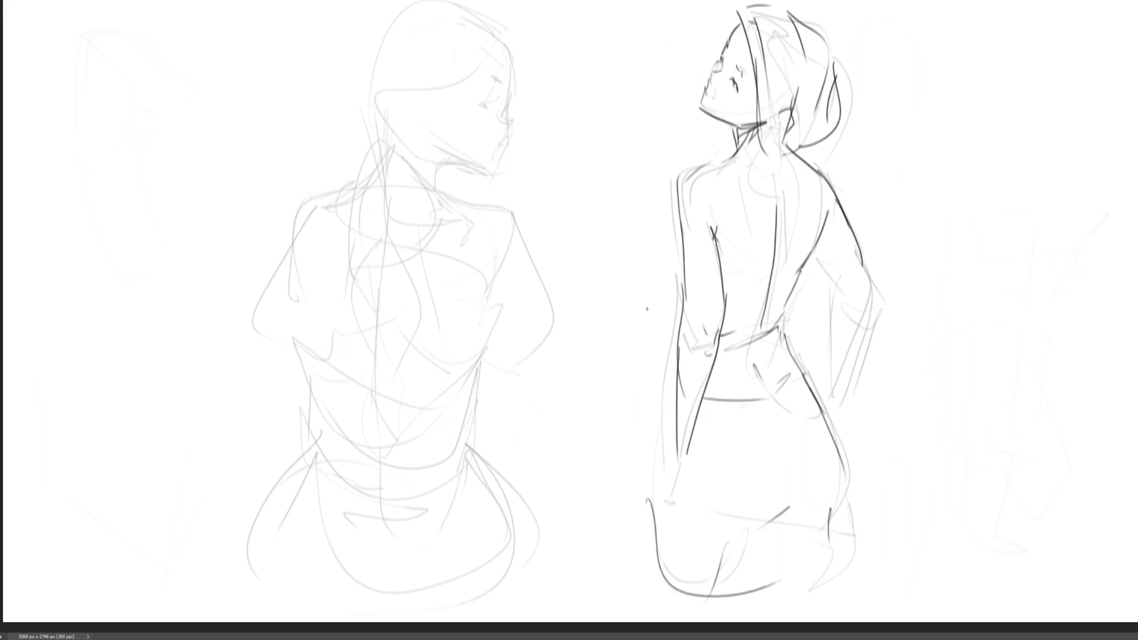
key("e")
mouse_move(506, 167)
left_mouse_down()
mouse_move(381, 140)
mouse_move(292, 457)
mouse_move(345, 460)
left_mouse_up()
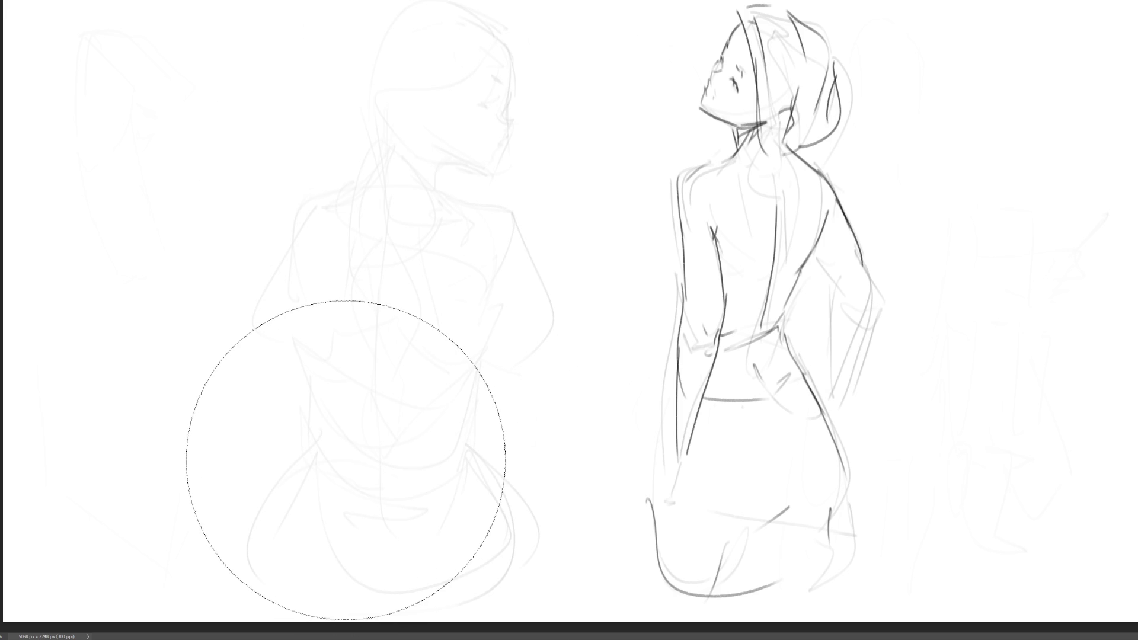
With a fine brush, ink the left figure's head curl, nose, lips, chin, jaw, neck and ear outline.
key("b")
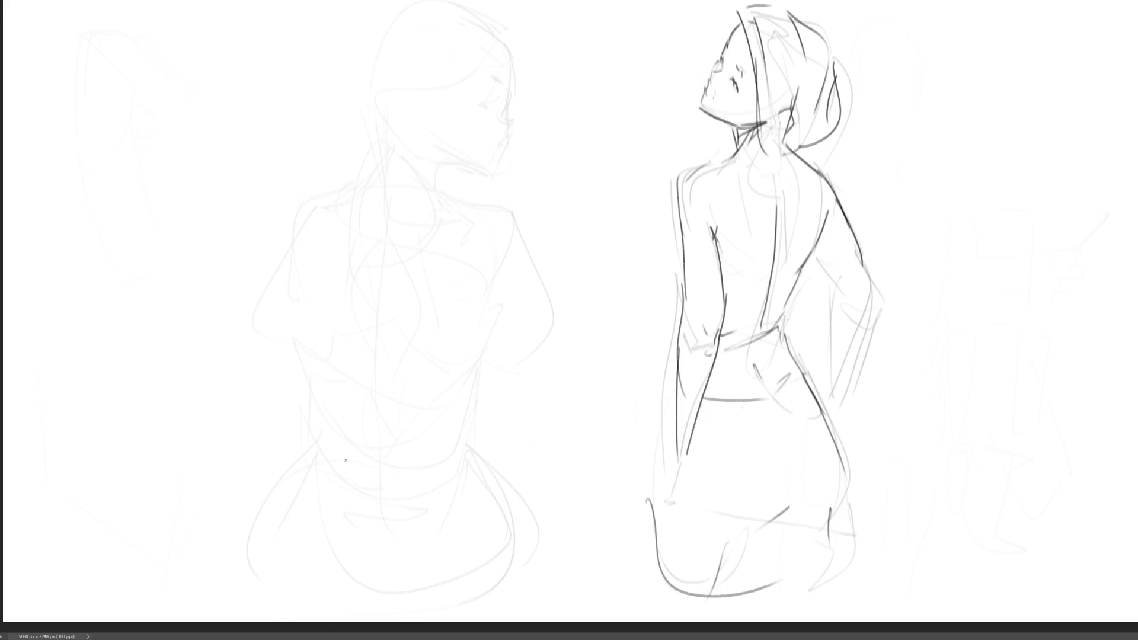
mouse_move(422, 72)
left_mouse_down()
mouse_move(416, 107)
mouse_move(437, 89)
mouse_move(505, 87)
mouse_move(483, 104)
mouse_move(500, 102)
mouse_move(491, 133)
left_mouse_up()
mouse_move(511, 89)
left_mouse_down()
mouse_move(492, 167)
mouse_move(424, 194)
left_mouse_up()
left_click_drag(447, 140, 424, 177)
left_click_drag(425, 111, 432, 144)
left_click_drag(427, 119, 441, 151)
mouse_move(425, 110)
left_mouse_down()
mouse_move(408, 114)
mouse_move(426, 77)
mouse_move(430, 99)
mouse_move(377, 153)
mouse_move(359, 193)
mouse_move(407, 205)
mouse_move(373, 154)
mouse_move(404, 137)
mouse_move(357, 158)
left_mouse_up()
left_click_drag(449, 78, 494, 58)
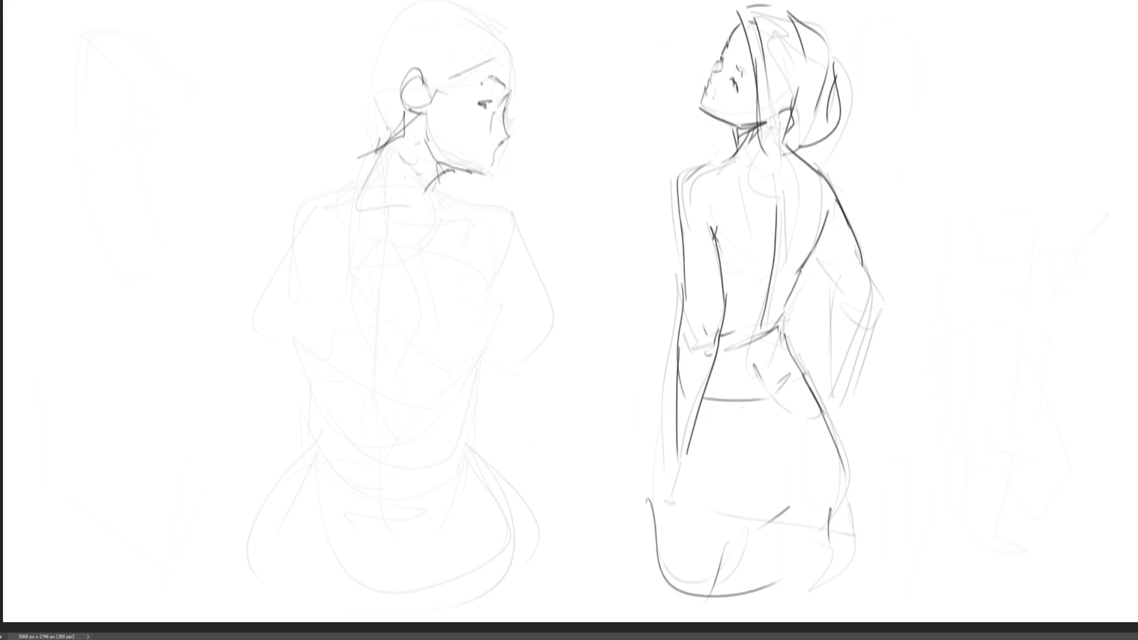
Ink the right side of the left figure's face with a vertical stroke.
mouse_move(513, 29)
left_mouse_down()
mouse_move(498, 63)
mouse_move(513, 101)
left_mouse_up()
Outline the left figure's face, head top and left side, and darken the collar and back of neck.
left_click_drag(525, 47, 509, 155)
mouse_move(503, 13)
left_mouse_down()
mouse_move(371, 17)
mouse_move(382, 20)
mouse_move(372, 83)
left_mouse_up()
left_click_drag(380, 9, 354, 133)
mouse_move(358, 140)
left_mouse_down()
mouse_move(398, 175)
mouse_move(494, 211)
left_mouse_up()
mouse_move(460, 169)
left_mouse_down()
mouse_move(438, 194)
mouse_move(427, 189)
left_mouse_up()
mouse_move(400, 120)
left_mouse_down()
mouse_move(374, 187)
mouse_move(380, 211)
mouse_move(412, 212)
left_mouse_up()
Ink the left figure's back down to a V, right shoulder, left arm and lower back arc.
left_click_drag(382, 152, 344, 230)
mouse_move(414, 171)
left_mouse_down()
mouse_move(424, 235)
mouse_move(385, 261)
left_mouse_up()
mouse_move(344, 209)
left_mouse_down()
mouse_move(367, 296)
mouse_move(420, 256)
left_mouse_up()
mouse_move(363, 174)
left_mouse_down()
mouse_move(323, 313)
mouse_move(487, 194)
mouse_move(569, 333)
left_mouse_up()
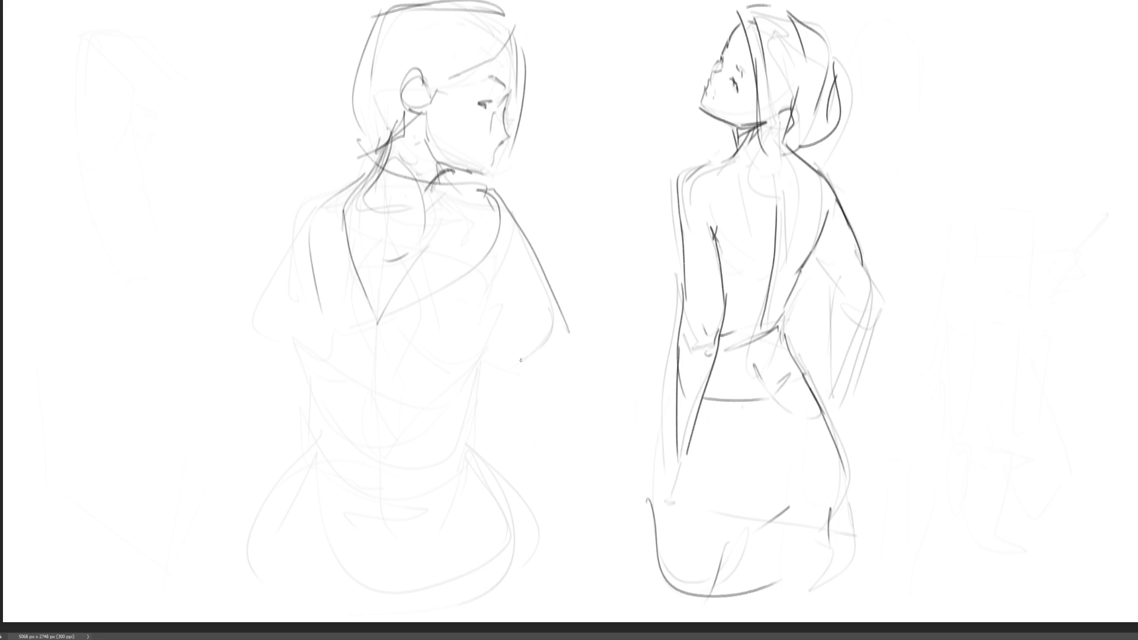
mouse_move(318, 194)
left_mouse_down()
mouse_move(277, 276)
mouse_move(316, 352)
left_mouse_up()
mouse_move(318, 307)
left_mouse_down()
mouse_move(377, 309)
mouse_move(469, 343)
mouse_move(429, 459)
left_mouse_up()
left_click_drag(321, 353, 395, 437)
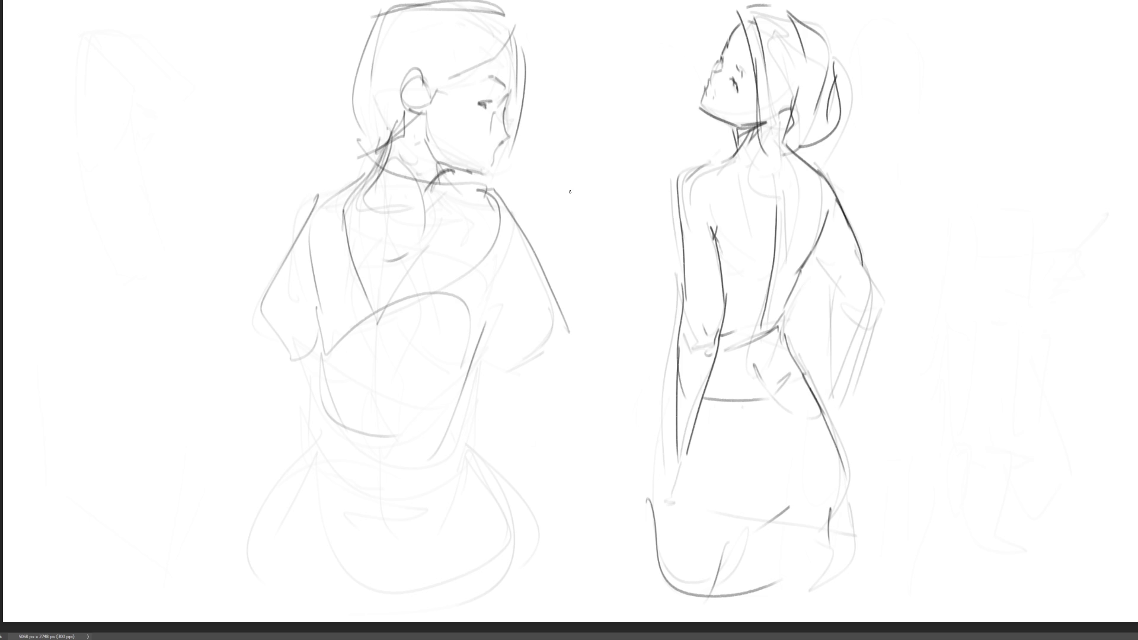
key("ctrl+t")
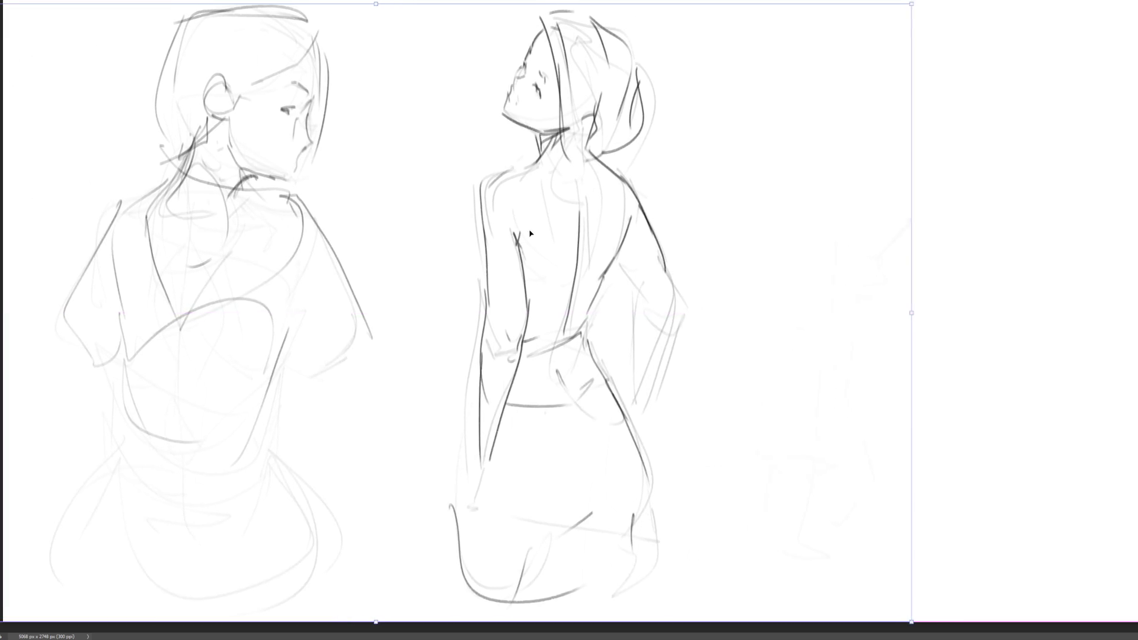
Sketch a new head with face lines, jaw, collar and neck in the empty right area.
key("Return")
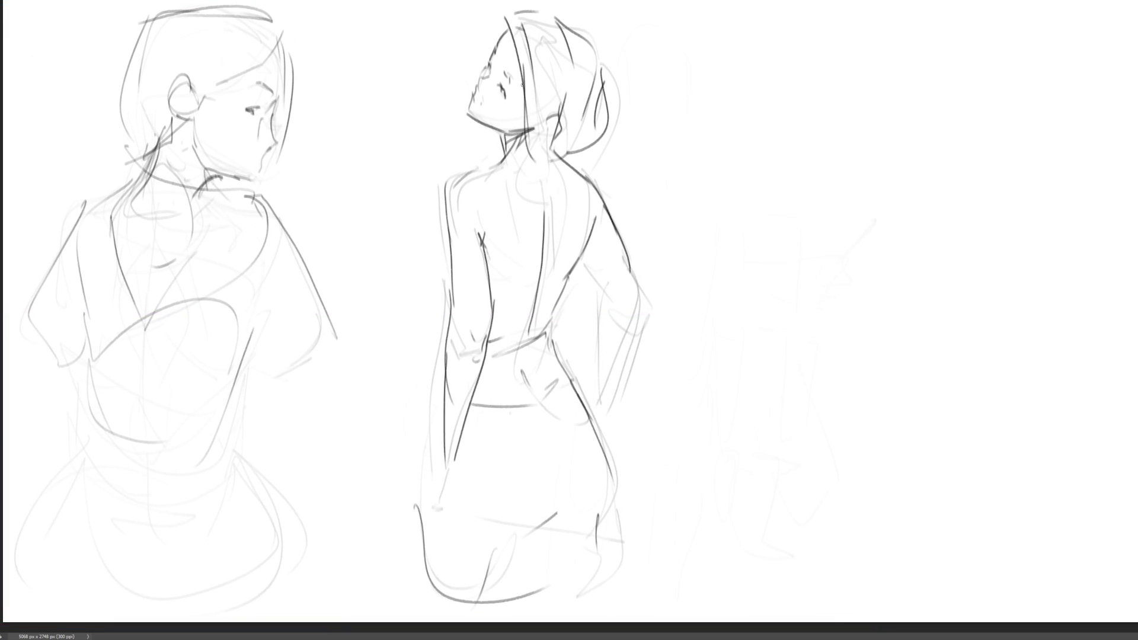
mouse_move(761, 94)
left_mouse_down()
mouse_move(775, 134)
mouse_move(761, 62)
mouse_move(811, 65)
mouse_move(816, 127)
left_mouse_up()
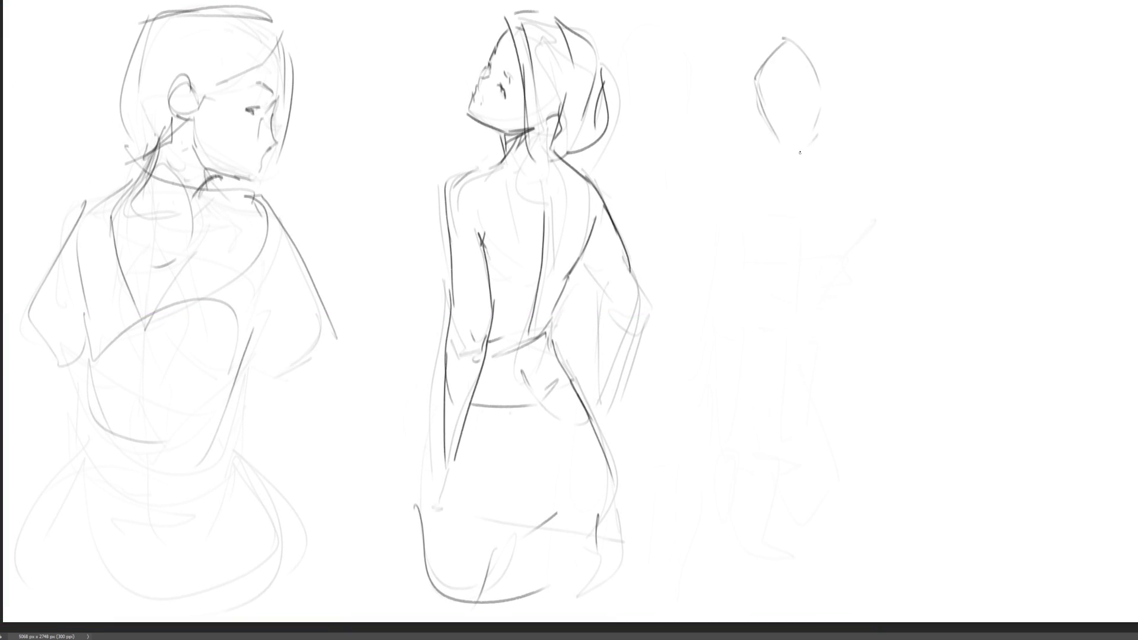
mouse_move(765, 96)
left_mouse_down()
mouse_move(770, 135)
mouse_move(798, 156)
left_mouse_up()
mouse_move(838, 109)
left_mouse_down()
mouse_move(815, 175)
mouse_move(858, 129)
mouse_move(832, 183)
left_mouse_up()
mouse_move(865, 148)
left_mouse_down()
mouse_move(842, 201)
mouse_move(798, 202)
left_mouse_up()
mouse_move(774, 53)
left_mouse_down()
mouse_move(804, 31)
mouse_move(835, 93)
mouse_move(796, 96)
mouse_move(815, 94)
left_mouse_up()
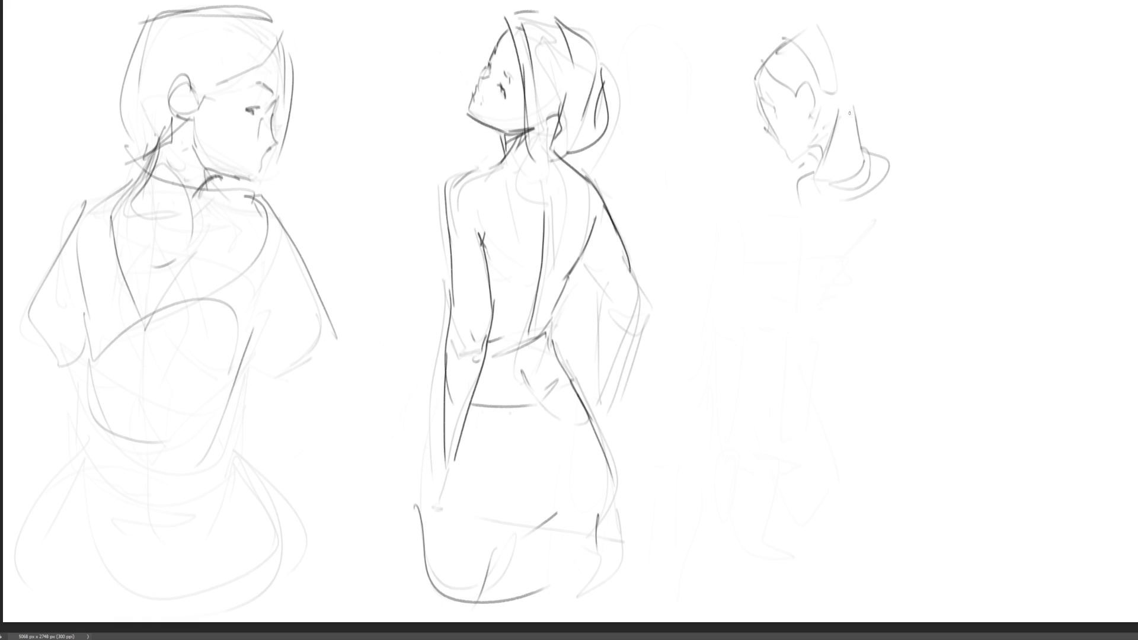
Add the new figure's hair, bun and back of head, then its back and shoulders.
mouse_move(780, 39)
left_mouse_down()
mouse_move(809, 25)
mouse_move(845, 77)
mouse_move(749, 82)
mouse_move(787, 87)
left_mouse_up()
mouse_move(842, 37)
left_mouse_down()
mouse_move(853, 91)
mouse_move(827, 114)
mouse_move(858, 95)
left_mouse_up()
mouse_move(853, 39)
left_mouse_down()
mouse_move(860, 15)
mouse_move(857, 120)
left_mouse_up()
mouse_move(816, 174)
left_mouse_down()
mouse_move(794, 181)
mouse_move(810, 279)
left_mouse_up()
left_click_drag(794, 212, 914, 173)
mouse_move(888, 158)
left_mouse_down()
mouse_move(927, 286)
mouse_move(946, 272)
left_mouse_up()
Draw the new figure's shoulder line, long arm and long back lines, refining the left contour.
mouse_move(896, 158)
left_mouse_down()
mouse_move(974, 206)
mouse_move(907, 156)
left_mouse_up()
mouse_move(906, 156)
left_mouse_down()
mouse_move(974, 211)
mouse_move(941, 290)
left_mouse_up()
mouse_move(889, 156)
left_mouse_down()
mouse_move(929, 263)
mouse_move(937, 345)
left_mouse_up()
left_click_drag(940, 280, 856, 363)
mouse_move(773, 185)
left_mouse_down()
mouse_move(814, 333)
mouse_move(787, 320)
left_mouse_up()
mouse_move(828, 230)
left_mouse_down()
mouse_move(819, 343)
mouse_move(948, 314)
left_mouse_up()
Sketch the new figure's waist, arm, legs, hem and seat.
left_click_drag(991, 266, 887, 368)
left_click_drag(851, 393, 944, 341)
mouse_move(942, 323)
left_mouse_down()
mouse_move(941, 397)
mouse_move(881, 475)
mouse_move(947, 438)
left_mouse_up()
mouse_move(943, 342)
left_mouse_down()
mouse_move(945, 373)
mouse_move(871, 498)
mouse_move(851, 501)
left_mouse_up()
mouse_move(835, 448)
left_mouse_down()
mouse_move(820, 367)
mouse_move(894, 495)
left_mouse_up()
left_click_drag(981, 459, 899, 540)
mouse_move(833, 357)
left_mouse_down()
mouse_move(810, 542)
mouse_move(964, 441)
mouse_move(948, 543)
left_mouse_up()
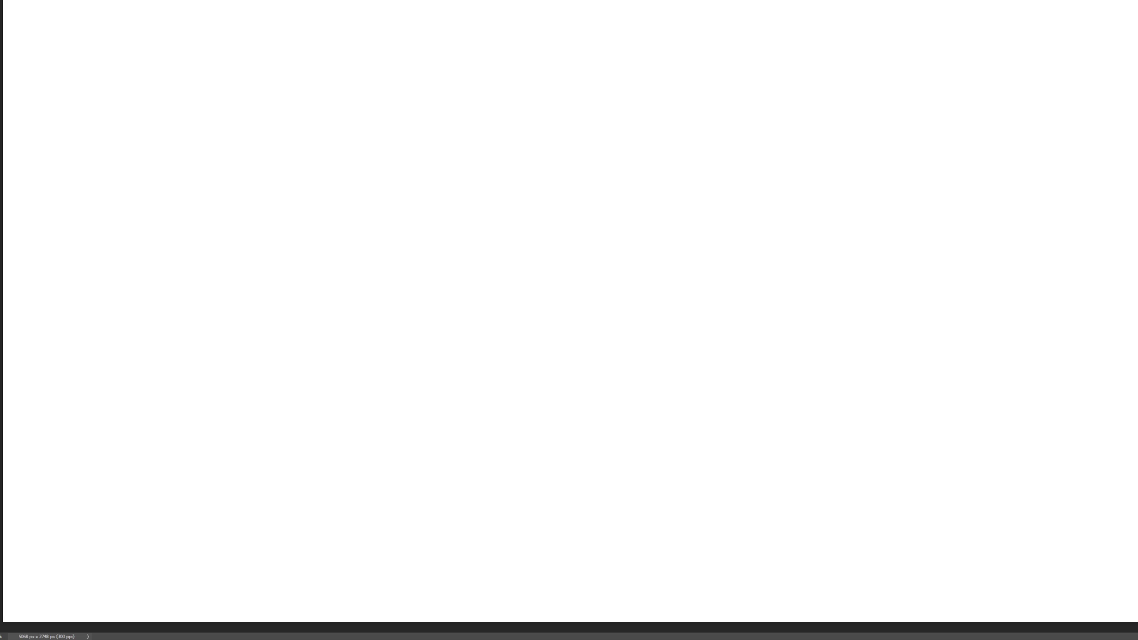
Rough in a rounded head with a brow line and V-shaped jaw on the blank sheet.
mouse_move(687, 114)
left_mouse_down()
mouse_move(749, 62)
mouse_move(785, 142)
left_mouse_up()
left_click_drag(709, 75, 698, 95)
left_click_drag(696, 192, 701, 157)
left_click_drag(726, 127, 766, 125)
left_click_drag(699, 146, 709, 136)
mouse_move(699, 175)
left_mouse_down()
mouse_move(724, 210)
mouse_move(789, 169)
mouse_move(761, 219)
left_mouse_up()
mouse_move(815, 113)
left_mouse_down()
mouse_move(807, 155)
mouse_move(782, 142)
left_mouse_up()
left_click_drag(765, 131, 710, 123)
Add the head top, chin, ear, jaw and a long neck line.
left_click_drag(728, 46, 748, 76)
left_click_drag(751, 211, 741, 240)
left_click_drag(798, 138, 818, 144)
mouse_move(768, 186)
left_mouse_down()
mouse_move(729, 191)
mouse_move(740, 231)
left_mouse_up()
left_click_drag(776, 205, 806, 187)
left_click_drag(714, 202, 749, 213)
mouse_move(803, 166)
left_mouse_down()
mouse_move(753, 249)
mouse_move(727, 343)
left_mouse_up()
left_click_drag(750, 263, 742, 305)
left_click_drag(820, 233, 819, 250)
Rough in the torso curve, bent arm and looping raised arm.
mouse_move(698, 333)
left_mouse_down()
mouse_move(707, 313)
mouse_move(804, 288)
left_mouse_up()
left_click_drag(761, 276, 832, 178)
mouse_move(846, 167)
left_mouse_down()
mouse_move(821, 231)
mouse_move(885, 235)
left_mouse_up()
left_click_drag(876, 265, 889, 231)
left_click_drag(896, 162, 841, 176)
left_click_drag(860, 145, 832, 181)
mouse_move(915, 67)
left_mouse_down()
mouse_move(927, 47)
mouse_move(835, 261)
mouse_move(720, 317)
left_mouse_up()
mouse_move(836, 249)
left_mouse_down()
mouse_move(764, 337)
mouse_move(916, 116)
left_mouse_up()
Sweep long gesture diagonals on the right, ellipse loops and a lower-left triangle.
mouse_move(967, 58)
left_mouse_down()
mouse_move(975, 109)
mouse_move(998, 89)
left_mouse_up()
mouse_move(967, 58)
left_mouse_down()
mouse_move(913, 109)
mouse_move(889, 169)
left_mouse_up()
left_click_drag(939, 160, 1016, 115)
mouse_move(1018, 112)
left_mouse_down()
mouse_move(935, 179)
mouse_move(699, 306)
mouse_move(859, 284)
left_mouse_up()
mouse_move(759, 320)
left_mouse_down()
mouse_move(708, 308)
mouse_move(721, 285)
mouse_move(618, 334)
mouse_move(697, 293)
left_mouse_up()
left_click_drag(699, 352, 614, 458)
left_click_drag(544, 373, 674, 402)
Add arcs, a long vertical body stroke and sweeping gesture lines through the lower body.
left_click_drag(586, 366, 673, 402)
left_click_drag(663, 332, 618, 359)
left_click_drag(710, 384, 681, 400)
left_click_drag(716, 406, 771, 216)
mouse_move(758, 241)
left_mouse_down()
mouse_move(723, 338)
mouse_move(853, 282)
mouse_move(840, 342)
mouse_move(666, 438)
left_mouse_up()
left_click_drag(667, 438, 817, 314)
mouse_move(852, 273)
left_mouse_down()
mouse_move(799, 415)
mouse_move(693, 465)
left_mouse_up()
Rough in the legs with a zig-zag leg and bottom curve.
mouse_move(803, 379)
left_mouse_down()
mouse_move(743, 504)
mouse_move(828, 521)
left_mouse_up()
left_click_drag(725, 503, 829, 521)
left_click_drag(752, 537, 668, 441)
left_click_drag(696, 569, 698, 578)
left_click_drag(732, 545, 849, 550)
left_click_drag(802, 427, 883, 554)
left_click_drag(711, 557, 915, 587)
left_click_drag(844, 516, 886, 585)
left_click_drag(826, 462, 885, 569)
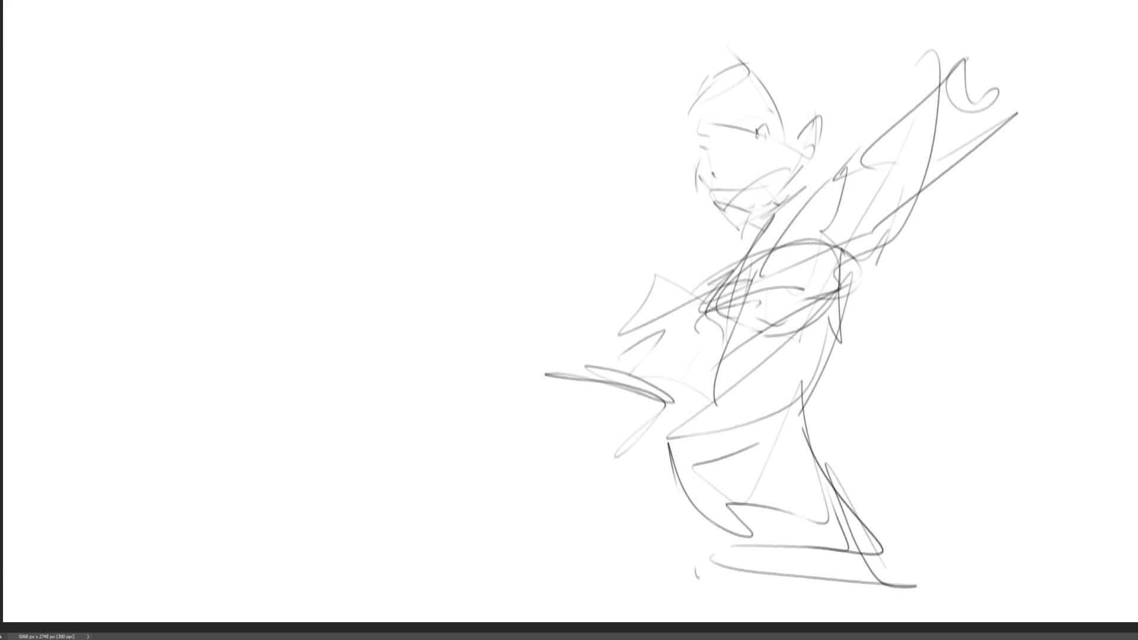
Sketch the left figure's oval head with eye, brow, cheek, mouth, jaw, ear and neck.
mouse_move(261, 150)
left_mouse_down()
mouse_move(302, 47)
mouse_move(338, 149)
mouse_move(303, 207)
left_mouse_up()
left_click_drag(277, 119, 292, 132)
left_click_drag(271, 149, 333, 113)
mouse_move(335, 110)
left_mouse_down()
mouse_move(330, 123)
mouse_move(275, 112)
left_mouse_up()
left_click_drag(317, 61, 323, 73)
left_click_drag(323, 167, 300, 177)
left_click_drag(304, 173, 319, 165)
mouse_move(251, 161)
left_mouse_down()
mouse_move(259, 178)
mouse_move(232, 163)
mouse_move(293, 202)
left_mouse_up()
Rough in the shoulder, back and arm lines, a triangle base shape and the legs.
left_click_drag(208, 182, 250, 227)
left_click_drag(221, 156, 219, 197)
mouse_move(218, 188)
left_mouse_down()
mouse_move(215, 260)
mouse_move(259, 359)
left_mouse_up()
mouse_move(258, 239)
left_mouse_down()
mouse_move(296, 220)
mouse_move(326, 299)
mouse_move(302, 405)
left_mouse_up()
mouse_move(329, 265)
left_mouse_down()
mouse_move(331, 426)
mouse_move(353, 376)
mouse_move(407, 454)
left_mouse_up()
left_click_drag(320, 443, 415, 468)
mouse_move(415, 449)
left_mouse_down()
mouse_move(414, 489)
mouse_move(426, 473)
left_mouse_up()
left_click_drag(394, 398, 405, 436)
mouse_move(335, 277)
left_mouse_down()
mouse_move(343, 363)
mouse_move(372, 352)
mouse_move(281, 375)
left_mouse_up()
Add the back curve, bent arm, ground line and diagonal strokes down to the feet.
left_click_drag(204, 299, 266, 365)
mouse_move(201, 207)
left_mouse_down()
mouse_move(193, 260)
mouse_move(162, 274)
mouse_move(195, 302)
mouse_move(136, 342)
mouse_move(133, 359)
left_mouse_up()
mouse_move(103, 323)
left_mouse_down()
mouse_move(128, 355)
mouse_move(212, 403)
left_mouse_up()
left_click_drag(119, 384, 228, 409)
left_click_drag(224, 369, 240, 409)
left_click_drag(207, 334, 218, 357)
left_click_drag(191, 304, 291, 452)
left_click_drag(223, 282, 293, 454)
mouse_move(240, 404)
left_mouse_down()
mouse_move(308, 443)
mouse_move(290, 454)
mouse_move(299, 474)
left_mouse_up()
Rough in a hanging curve, lower bowl shape and the bottom of the left figure.
mouse_move(258, 455)
left_mouse_down()
mouse_move(240, 502)
mouse_move(373, 518)
mouse_move(326, 572)
left_mouse_up()
mouse_move(278, 568)
left_mouse_down()
mouse_move(234, 496)
mouse_move(225, 578)
left_mouse_up()
left_click_drag(240, 507, 262, 616)
left_click_drag(240, 532, 377, 516)
left_click_drag(385, 471, 352, 584)
left_click_drag(389, 508, 415, 561)
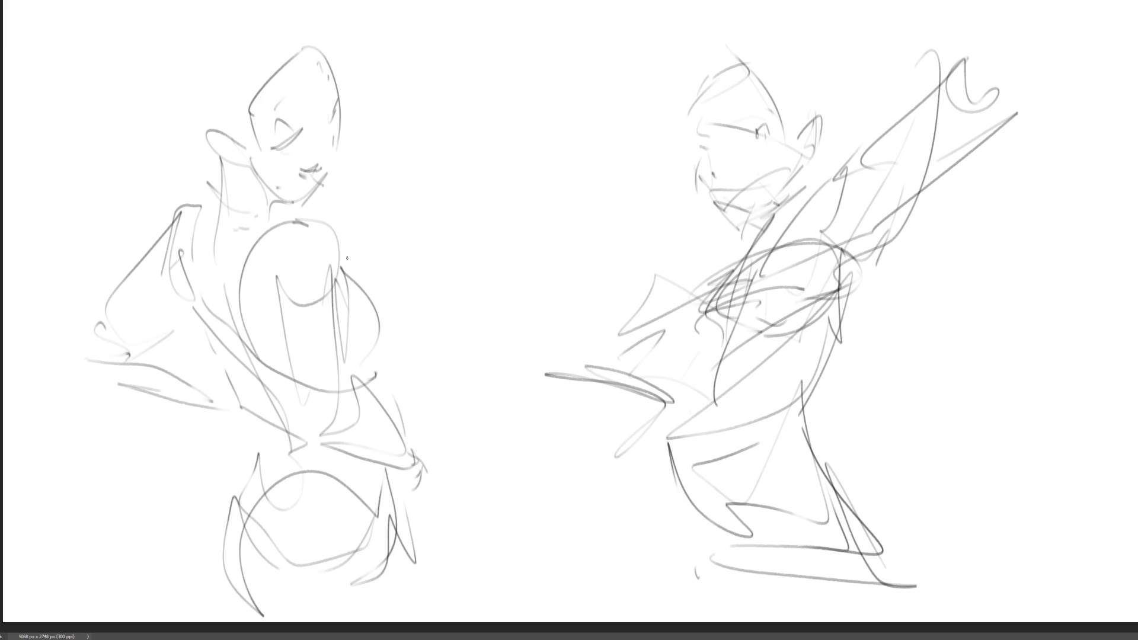
Add jaw, cheek, centre and construction lines across the left figure's face.
left_click_drag(260, 180, 325, 189)
left_click_drag(341, 145, 327, 190)
left_click_drag(312, 167, 317, 90)
left_click_drag(269, 44, 251, 184)
left_click_drag(309, 60, 250, 191)
mouse_move(307, 54)
left_mouse_down()
mouse_move(341, 88)
mouse_move(327, 119)
mouse_move(280, 152)
left_mouse_up()
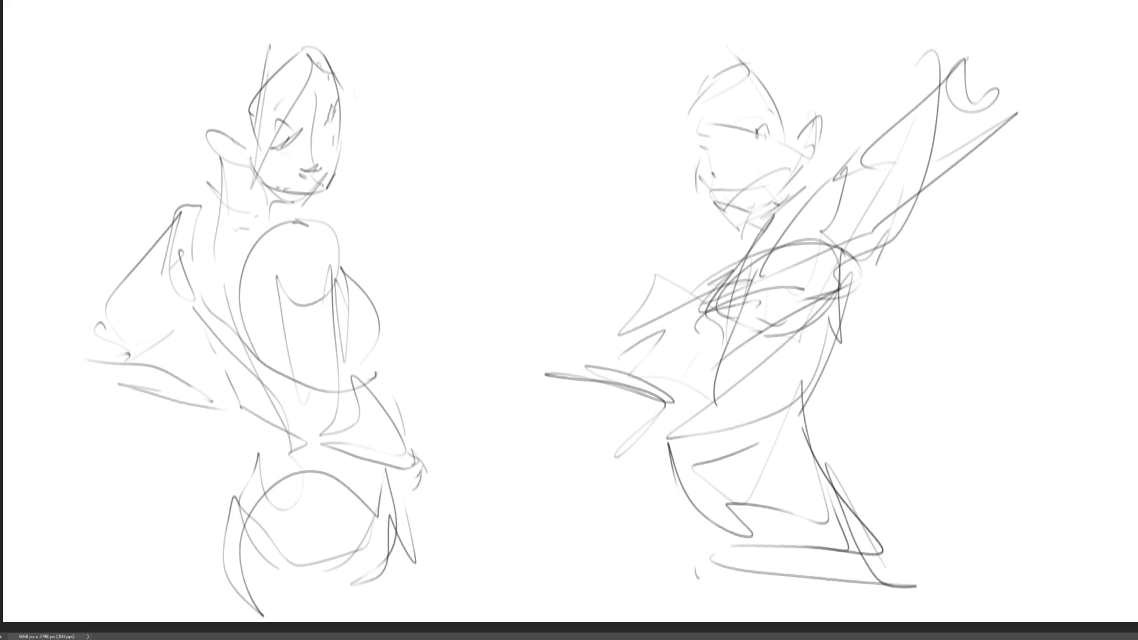
left_click_drag(321, 85, 315, 133)
Rough in a new head circle between the figures, with jaw and neck beneath it.
mouse_move(442, 110)
left_mouse_down()
mouse_move(481, 52)
mouse_move(529, 114)
mouse_move(492, 145)
mouse_move(539, 129)
left_mouse_up()
mouse_move(477, 87)
left_mouse_down()
mouse_move(509, 125)
mouse_move(490, 138)
left_mouse_up()
left_click_drag(520, 90, 529, 119)
mouse_move(488, 163)
left_mouse_down()
mouse_move(500, 159)
mouse_move(467, 153)
mouse_move(468, 190)
left_mouse_up()
mouse_move(519, 140)
left_mouse_down()
mouse_move(478, 175)
mouse_move(515, 177)
left_mouse_up()
left_click_drag(459, 145, 499, 191)
Add the middle figure's neck lines, long shoulder curve and body lines.
mouse_move(499, 184)
left_mouse_down()
mouse_move(524, 199)
mouse_move(494, 216)
left_mouse_up()
mouse_move(450, 151)
left_mouse_down()
mouse_move(481, 189)
mouse_move(454, 152)
left_mouse_up()
mouse_move(425, 185)
left_mouse_down()
mouse_move(548, 233)
mouse_move(468, 283)
left_mouse_up()
left_click_drag(432, 152, 413, 402)
mouse_move(459, 233)
left_mouse_down()
mouse_move(419, 365)
mouse_move(533, 204)
mouse_move(545, 169)
left_mouse_up()
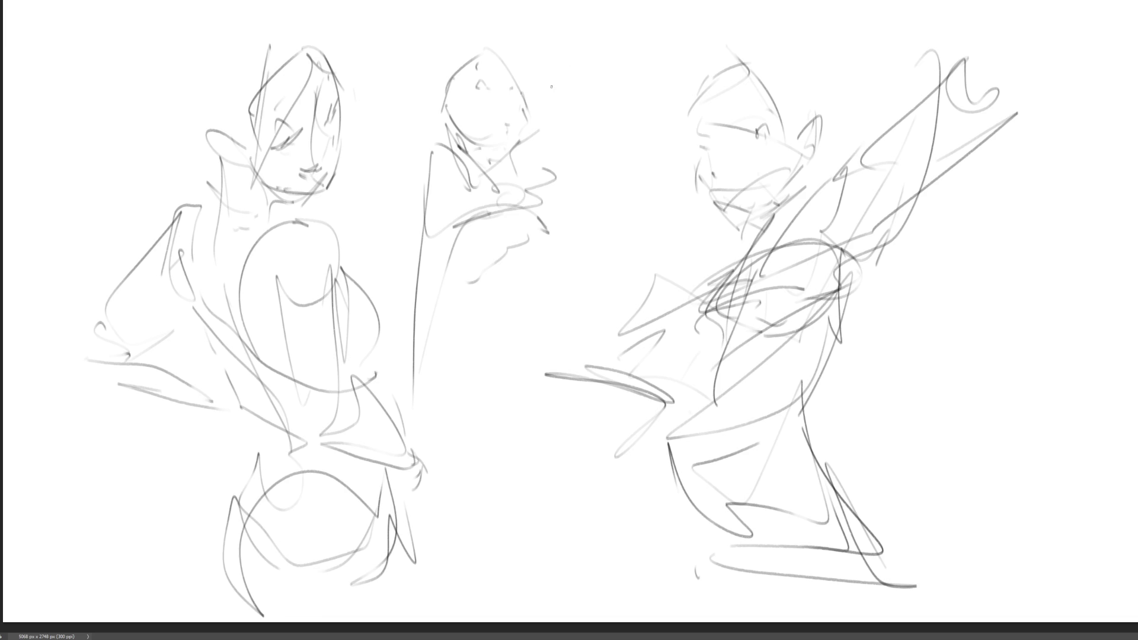
Sketch the raised arm and hand beside the middle figure's head.
mouse_move(541, 77)
left_mouse_down()
mouse_move(549, 88)
mouse_move(564, 45)
mouse_move(579, 63)
mouse_move(557, 39)
left_mouse_up()
mouse_move(573, 82)
left_mouse_down()
mouse_move(552, 105)
mouse_move(573, 129)
left_mouse_up()
mouse_move(580, 90)
left_mouse_down()
mouse_move(565, 119)
mouse_move(596, 160)
mouse_move(589, 90)
mouse_move(562, 115)
mouse_move(608, 146)
mouse_move(614, 177)
left_mouse_up()
mouse_move(570, 126)
left_mouse_down()
mouse_move(579, 156)
mouse_move(514, 172)
mouse_move(622, 180)
left_mouse_up()
mouse_move(622, 182)
left_mouse_down()
mouse_move(586, 195)
mouse_move(595, 190)
left_mouse_up()
Sketch the torso and forearm beneath the raised arm.
left_click_drag(547, 208, 552, 232)
left_click_drag(525, 186, 540, 216)
left_click_drag(541, 223, 550, 248)
left_click_drag(551, 203, 564, 243)
left_click_drag(531, 278, 495, 299)
mouse_move(461, 268)
left_mouse_down()
mouse_move(554, 338)
mouse_move(492, 339)
mouse_move(453, 394)
left_mouse_up()
Rough in the waist and hip loop, bent legs, back-of-leg curve and foot.
mouse_move(501, 336)
left_mouse_down()
mouse_move(439, 446)
mouse_move(578, 455)
mouse_move(589, 541)
left_mouse_up()
mouse_move(568, 323)
left_mouse_down()
mouse_move(560, 375)
mouse_move(593, 503)
left_mouse_up()
left_click_drag(565, 513, 622, 560)
left_click_drag(613, 521, 607, 545)
mouse_move(559, 358)
left_mouse_down()
mouse_move(640, 496)
mouse_move(664, 575)
left_mouse_up()
mouse_move(490, 466)
left_mouse_down()
mouse_move(538, 540)
mouse_move(622, 557)
left_mouse_up()
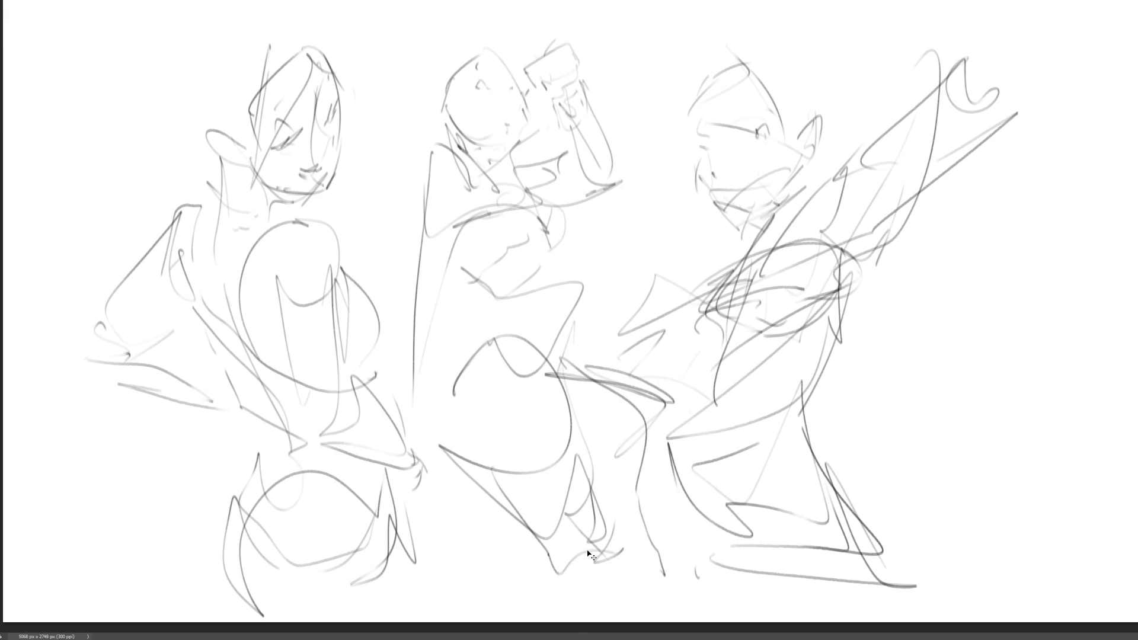
Mirror the canvas view to check the poses, flip it back, and lighten the rough sketch.
key("h")
key("e")
key("4")
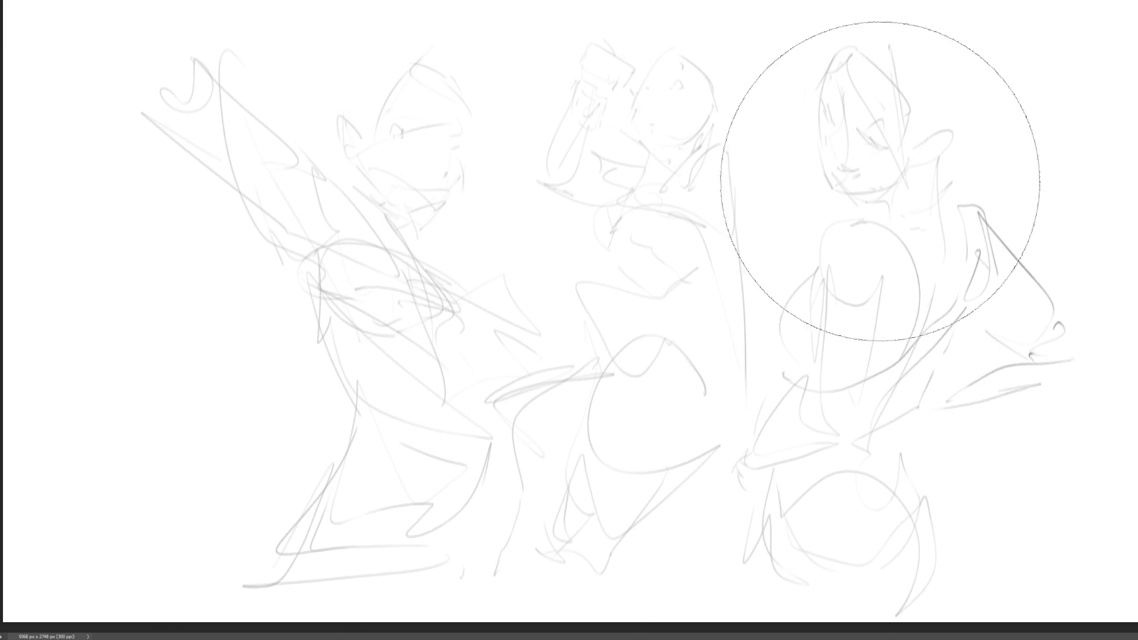
key("b")
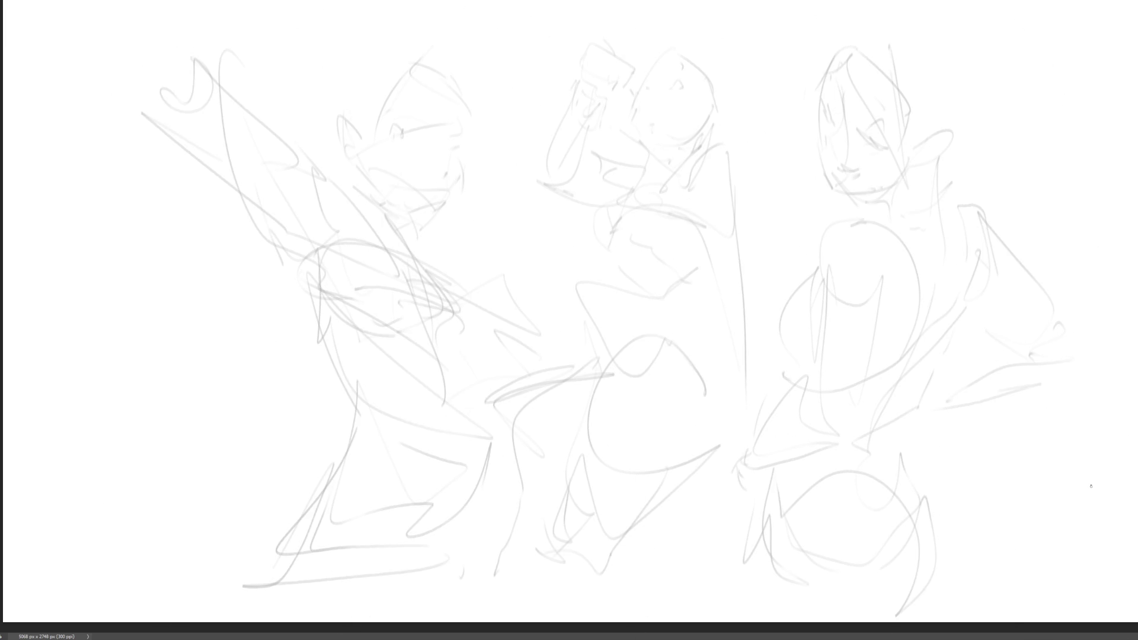
Ink the right figure's eye, brow, face edge, mouth, chin line and ear, undoing misfires.
mouse_move(862, 132)
left_mouse_down()
mouse_move(872, 149)
mouse_move(825, 109)
mouse_move(880, 124)
mouse_move(826, 85)
left_mouse_up()
key("ctrl+z")
key("ctrl+z")
key("ctrl+z")
mouse_move(863, 123)
left_mouse_down()
mouse_move(872, 117)
mouse_move(830, 158)
left_mouse_up()
key("ctrl+z")
left_click_drag(820, 116, 830, 188)
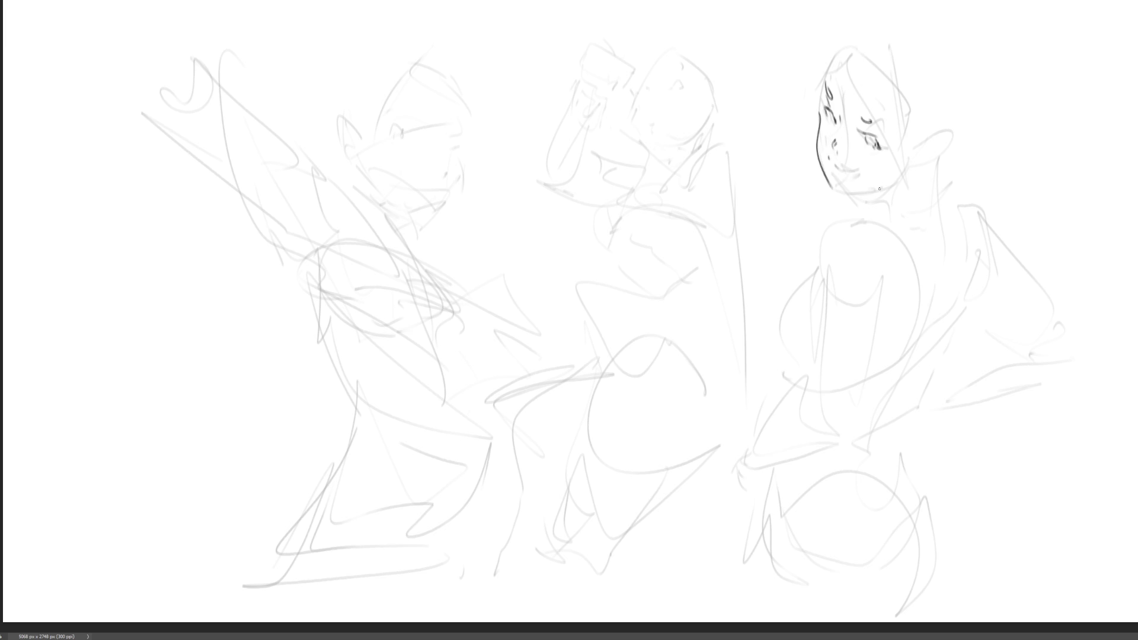
left_click_drag(832, 162, 844, 171)
mouse_move(836, 192)
left_mouse_down()
mouse_move(882, 187)
mouse_move(869, 212)
mouse_move(935, 148)
mouse_move(932, 160)
mouse_move(914, 152)
left_mouse_up()
key("ctrl+z")
key("ctrl+z")
key("ctrl+z")
left_click_drag(904, 107, 905, 147)
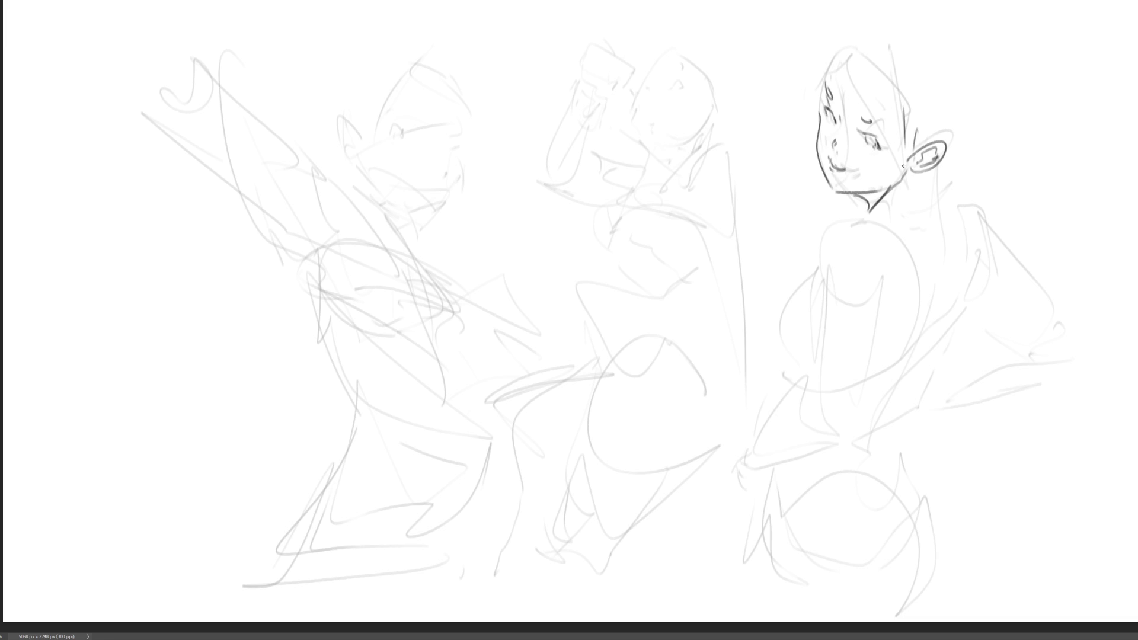
Ink hair strokes, the top and back of the head, and lines behind the ear.
left_click_drag(839, 53, 826, 83)
left_click_drag(863, 64, 874, 86)
left_click_drag(837, 51, 864, 38)
left_click_drag(892, 61, 909, 104)
mouse_move(966, 67)
left_mouse_down()
mouse_move(940, 133)
mouse_move(968, 131)
left_mouse_up()
mouse_move(975, 128)
left_mouse_down()
mouse_move(921, 207)
mouse_move(923, 343)
left_mouse_up()
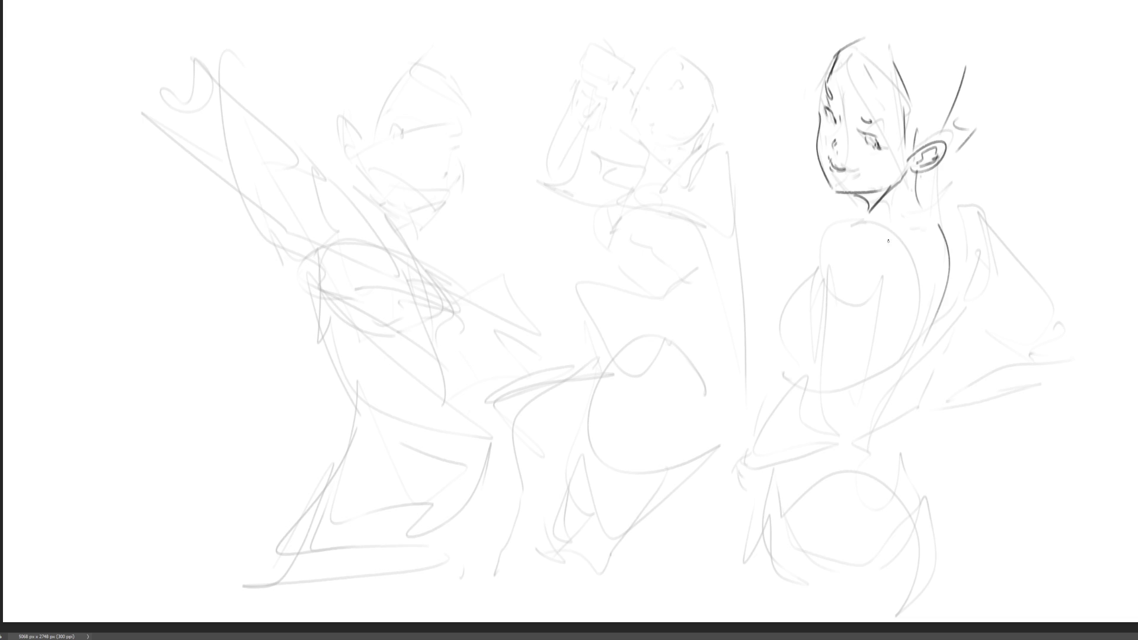
Ink the neck, shoulder, upper arm, forearm and hand, redrawing one shoulder stroke.
left_click_drag(877, 206, 816, 325)
key("ctrl+z")
left_click_drag(876, 202, 812, 323)
left_click_drag(816, 243, 882, 279)
left_click_drag(818, 246, 831, 395)
mouse_move(819, 278)
left_mouse_down()
mouse_move(882, 306)
mouse_move(875, 425)
mouse_move(830, 392)
mouse_move(778, 416)
left_mouse_up()
left_click_drag(755, 460, 861, 426)
left_click_drag(766, 433, 751, 455)
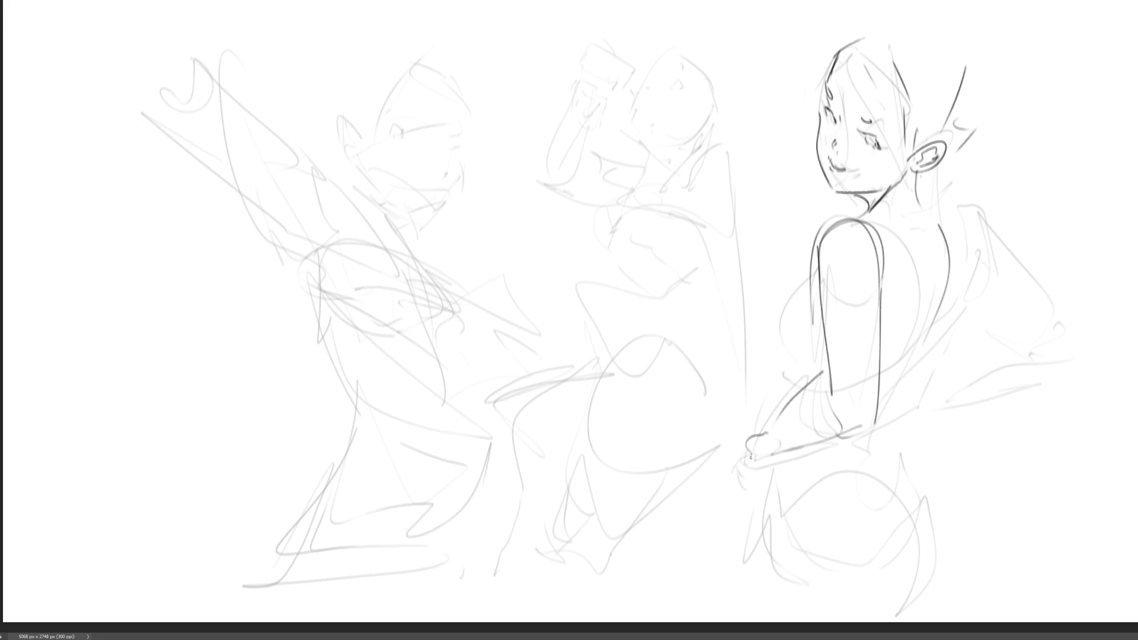
Ink the shoulder-to-back contour and hatching strokes across the back.
mouse_move(915, 199)
left_mouse_down()
mouse_move(965, 260)
mouse_move(966, 297)
left_mouse_up()
mouse_move(960, 208)
left_mouse_down()
mouse_move(1050, 313)
mouse_move(972, 320)
left_mouse_up()
left_click_drag(1064, 314, 1007, 354)
left_click_drag(1000, 332, 956, 379)
left_click_drag(954, 307, 877, 413)
Add lines around the arm and elbow, the chest curve, forearm line, hip and waist.
left_click_drag(911, 376, 892, 432)
left_click_drag(854, 429, 818, 443)
left_click_drag(803, 329, 799, 386)
left_click_drag(815, 272, 766, 441)
mouse_move(771, 431)
left_mouse_down()
mouse_move(759, 492)
mouse_move(888, 439)
left_mouse_up()
left_click_drag(889, 431, 919, 480)
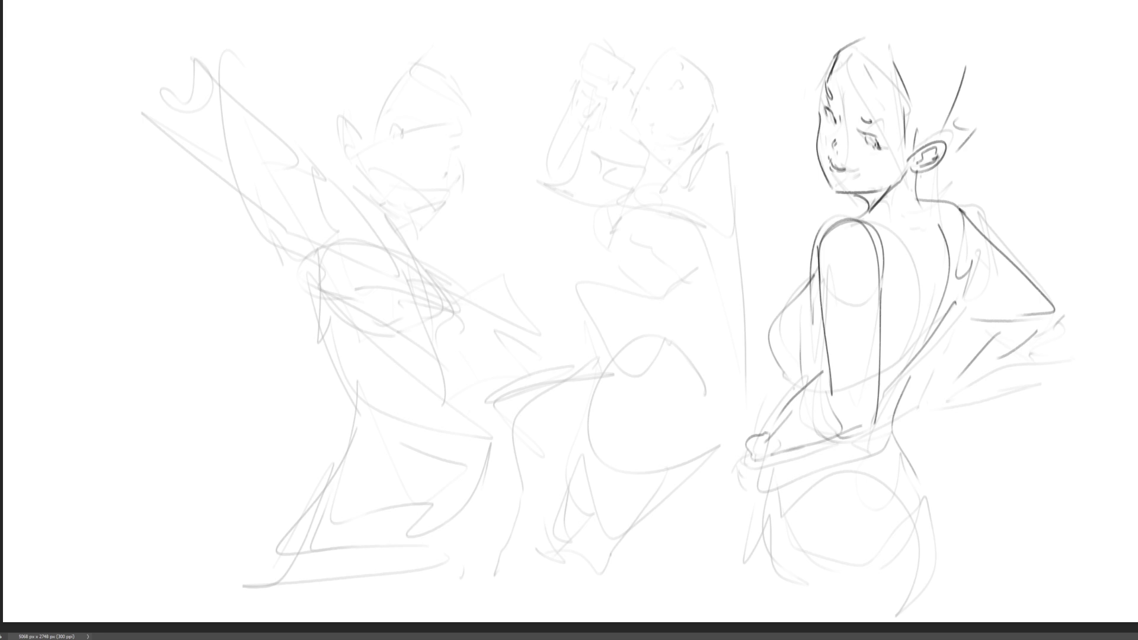
Ink the middle figure's eyebrow, lips against the bottle, head top, ear, jaw and neck.
mouse_move(664, 88)
left_mouse_down()
mouse_move(683, 87)
mouse_move(671, 72)
mouse_move(644, 93)
mouse_move(636, 127)
mouse_move(638, 97)
mouse_move(629, 135)
mouse_move(649, 155)
left_mouse_up()
left_click_drag(623, 88, 634, 104)
mouse_move(648, 71)
left_mouse_down()
mouse_move(689, 46)
mouse_move(676, 52)
mouse_move(711, 93)
mouse_move(711, 122)
mouse_move(703, 102)
left_mouse_up()
mouse_move(689, 119)
left_mouse_down()
mouse_move(719, 88)
mouse_move(693, 138)
mouse_move(670, 153)
left_mouse_up()
mouse_move(636, 100)
left_mouse_down()
mouse_move(628, 130)
mouse_move(649, 159)
mouse_move(639, 199)
left_mouse_up()
left_click_drag(636, 204, 664, 181)
Add neck and shoulder strokes, the back of the head and the hair bun.
left_click_drag(691, 144, 649, 217)
mouse_move(652, 200)
left_mouse_down()
mouse_move(625, 221)
mouse_move(652, 197)
left_mouse_up()
mouse_move(681, 174)
left_mouse_down()
mouse_move(722, 158)
mouse_move(744, 228)
mouse_move(718, 147)
left_mouse_up()
mouse_move(688, 41)
left_mouse_down()
mouse_move(712, 57)
mouse_move(727, 141)
left_mouse_up()
mouse_move(722, 73)
left_mouse_down()
mouse_move(738, 83)
mouse_move(738, 126)
left_mouse_up()
mouse_move(727, 138)
left_mouse_down()
mouse_move(706, 147)
mouse_move(734, 150)
mouse_move(717, 184)
left_mouse_up()
left_click_drag(698, 194, 674, 202)
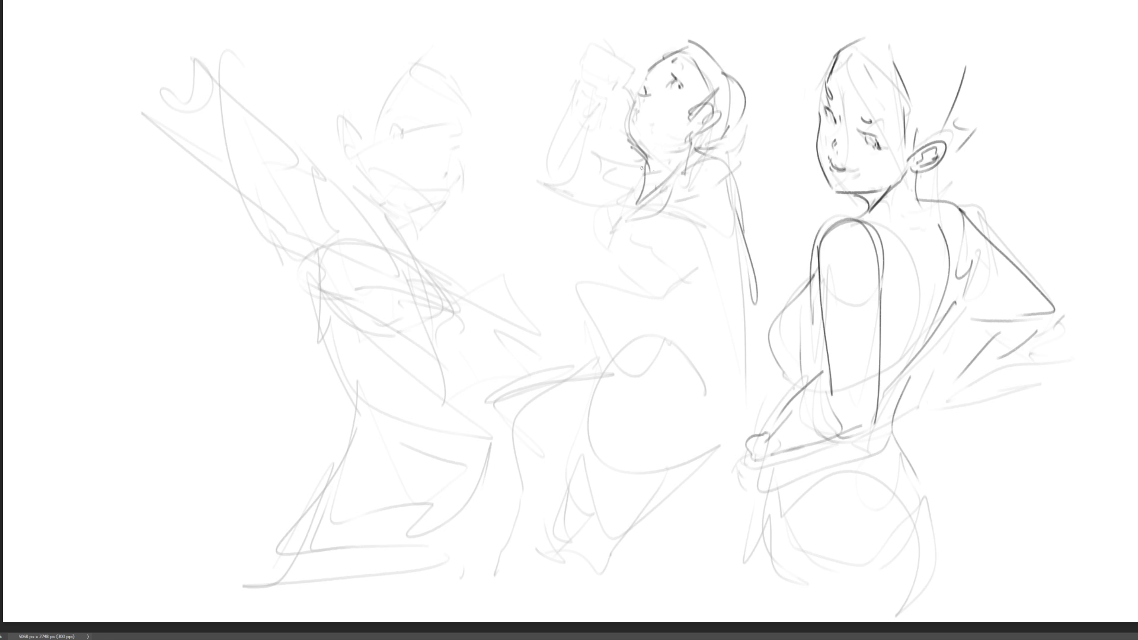
Ink the collar and the raised arm with its elbow and forearm.
mouse_move(644, 167)
left_mouse_down()
mouse_move(611, 222)
mouse_move(533, 153)
left_mouse_up()
left_click_drag(526, 159, 600, 208)
left_click_drag(549, 132, 526, 155)
mouse_move(592, 52)
left_mouse_down()
mouse_move(517, 158)
mouse_move(584, 178)
left_mouse_up()
Ink the middle figure's torso: waist curve, chest lines, hip V and hip curves.
mouse_move(634, 219)
left_mouse_down()
mouse_move(603, 248)
mouse_move(705, 255)
mouse_move(760, 332)
mouse_move(717, 373)
mouse_move(599, 276)
left_mouse_up()
mouse_move(647, 208)
left_mouse_down()
mouse_move(599, 278)
mouse_move(628, 322)
mouse_move(685, 284)
left_mouse_up()
left_click_drag(674, 299, 620, 354)
left_click_drag(598, 406, 623, 376)
mouse_move(668, 338)
left_mouse_down()
mouse_move(710, 409)
mouse_move(717, 464)
left_mouse_up()
left_click_drag(672, 484, 620, 505)
left_click_drag(623, 353, 556, 418)
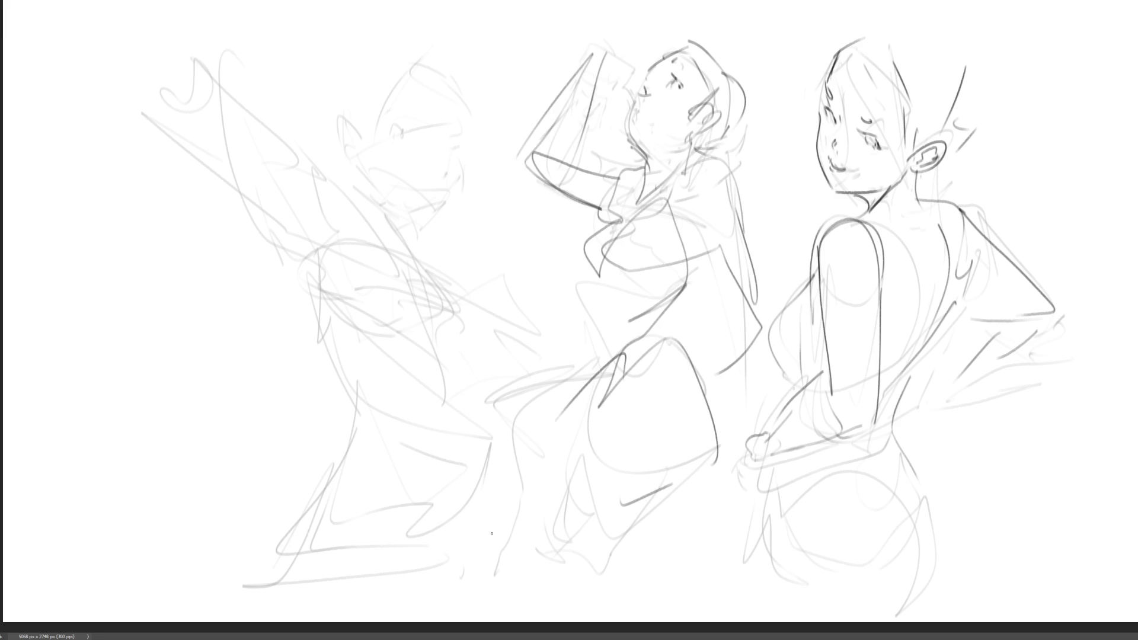
Give the left figure a closed eye with lashes, an eyebrow, mouth and ear.
mouse_move(396, 133)
left_mouse_down()
mouse_move(410, 141)
mouse_move(424, 128)
mouse_move(410, 141)
left_mouse_up()
left_click_drag(410, 134, 450, 148)
left_click_drag(414, 113, 422, 105)
left_click_drag(445, 174, 429, 208)
mouse_move(362, 136)
left_mouse_down()
mouse_move(335, 127)
mouse_move(369, 165)
left_mouse_up()
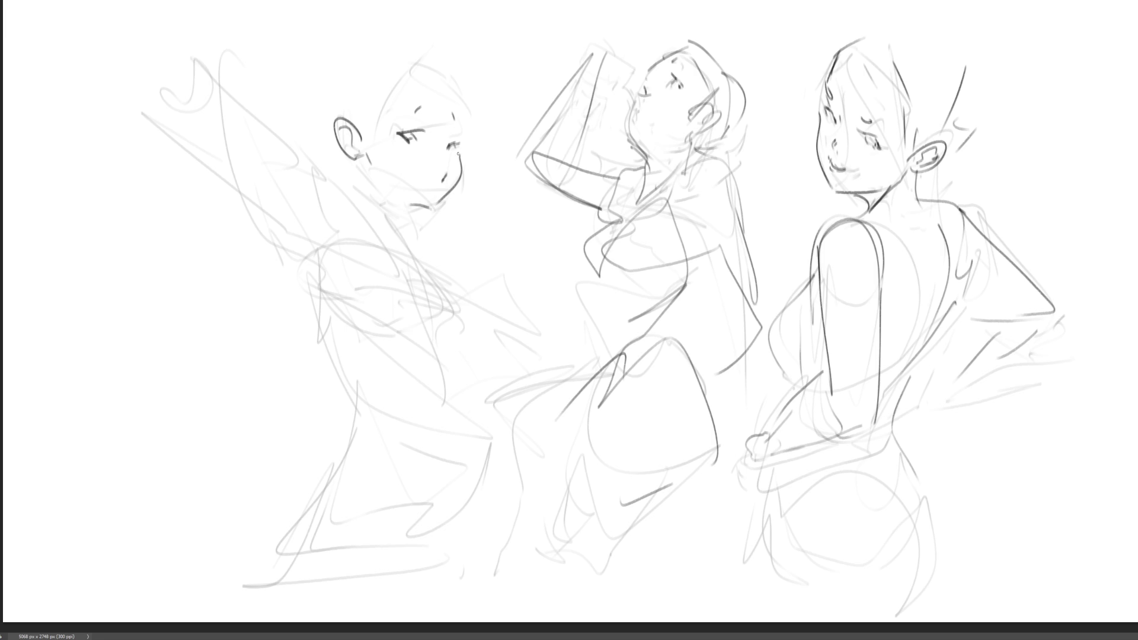
left_click_drag(413, 110, 419, 107)
Ink the left figure's hair with arcs on both sides and parallel lines on top.
mouse_move(403, 64)
left_mouse_down()
mouse_move(380, 121)
mouse_move(369, 119)
mouse_move(437, 90)
mouse_move(473, 119)
left_mouse_up()
mouse_move(428, 31)
left_mouse_down()
mouse_move(475, 69)
mouse_move(484, 122)
left_mouse_up()
left_click_drag(478, 126, 471, 155)
mouse_move(344, 77)
left_mouse_down()
mouse_move(422, 38)
mouse_move(414, 31)
left_mouse_up()
mouse_move(351, 63)
left_mouse_down()
mouse_move(371, 54)
mouse_move(327, 132)
left_mouse_up()
left_click_drag(397, 28, 310, 142)
mouse_move(322, 45)
left_mouse_down()
mouse_move(318, 117)
mouse_move(441, 221)
left_mouse_up()
Draw the left figure's jaw, chin hook, cheek-to-jaw curve and neck lines.
left_click_drag(450, 220, 437, 244)
left_click_drag(471, 205, 481, 276)
mouse_move(369, 170)
left_mouse_down()
mouse_move(362, 191)
mouse_move(389, 212)
left_mouse_up()
left_click_drag(402, 200, 390, 237)
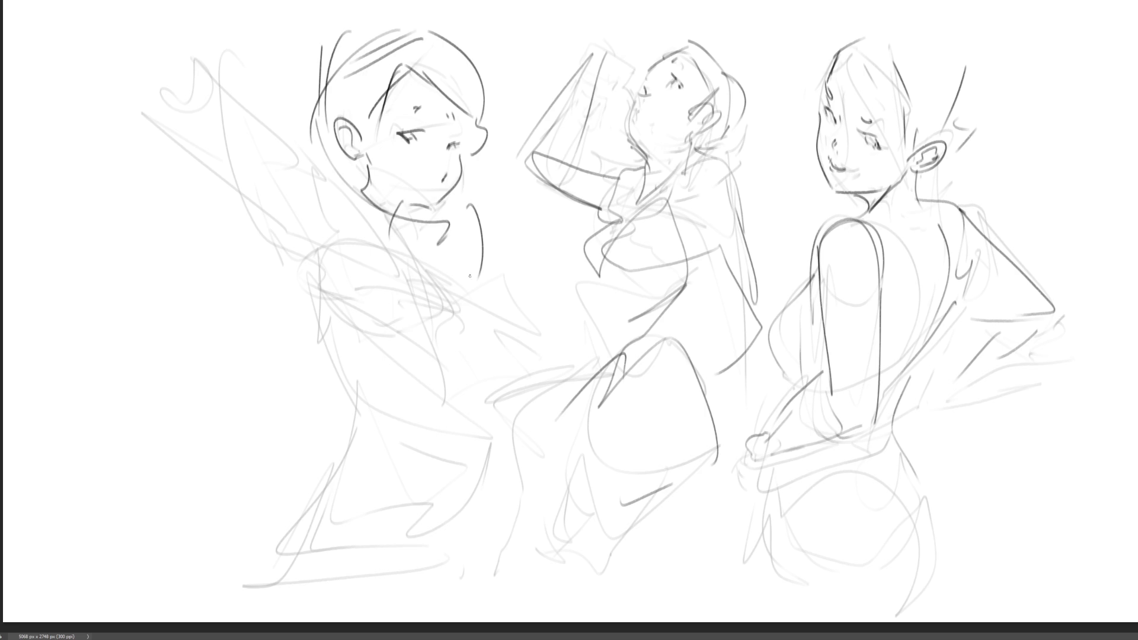
Draw the left figure's shoulder and back curve, the arm lines and a long diagonal body line.
mouse_move(317, 169)
left_mouse_down()
mouse_move(359, 211)
mouse_move(363, 234)
left_mouse_up()
left_click_drag(314, 146, 360, 218)
mouse_move(361, 219)
left_mouse_down()
mouse_move(349, 268)
mouse_move(259, 208)
left_mouse_up()
left_click_drag(247, 196, 278, 228)
left_click_drag(225, 161, 313, 235)
mouse_move(236, 113)
left_mouse_down()
mouse_move(391, 436)
mouse_move(454, 297)
left_mouse_up()
Outline the left figure's torso edges, waist diagonal and hip.
left_click_drag(386, 243, 431, 276)
mouse_move(442, 274)
left_mouse_down()
mouse_move(455, 355)
mouse_move(358, 429)
left_mouse_up()
left_click_drag(459, 338, 478, 444)
left_click_drag(474, 406, 479, 468)
left_click_drag(347, 413, 501, 457)
left_click_drag(350, 418, 439, 445)
left_click_drag(348, 397, 414, 606)
mouse_move(490, 453)
left_mouse_down()
mouse_move(438, 561)
mouse_move(436, 439)
left_mouse_up()
Restate the left figure's side, shoulder strokes and upraised arm lines.
left_click_drag(295, 213, 316, 272)
left_click_drag(324, 238, 341, 274)
mouse_move(279, 123)
left_mouse_down()
mouse_move(240, 198)
mouse_move(318, 134)
left_mouse_up()
left_click_drag(319, 172, 276, 276)
Draw the shoulder curve, collar, chest line and torso contours down to the hip.
mouse_move(331, 191)
left_mouse_down()
mouse_move(381, 227)
mouse_move(453, 218)
mouse_move(432, 278)
left_mouse_up()
mouse_move(428, 280)
left_mouse_down()
mouse_move(324, 287)
mouse_move(347, 410)
left_mouse_up()
mouse_move(426, 257)
left_mouse_down()
mouse_move(438, 304)
mouse_move(480, 328)
left_mouse_up()
mouse_move(436, 260)
left_mouse_down()
mouse_move(485, 250)
mouse_move(474, 380)
mouse_move(446, 411)
left_mouse_up()
left_click_drag(472, 339, 479, 437)
Ink the waist lines, right torso contour, a small hip curve and the lower-left arcs.
left_click_drag(332, 407, 485, 424)
left_click_drag(404, 249, 443, 400)
left_click_drag(331, 402, 486, 427)
left_click_drag(379, 424, 485, 443)
left_click_drag(287, 428, 317, 448)
left_click_drag(271, 257, 270, 367)
mouse_move(223, 486)
left_mouse_down()
mouse_move(215, 511)
mouse_move(405, 423)
left_mouse_up()
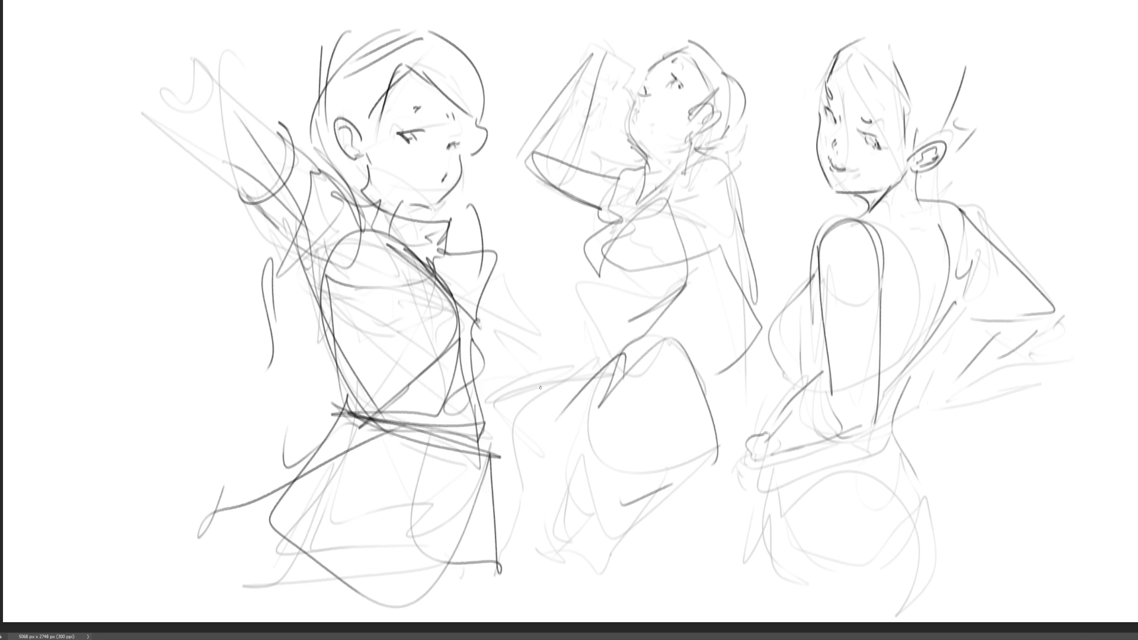
Lighten the existing linework and flip the canvas horizontally.
key("e")
mouse_move(605, 266)
left_mouse_down()
mouse_move(445, 76)
mouse_move(414, 415)
mouse_move(707, 74)
left_mouse_up()
key("h")
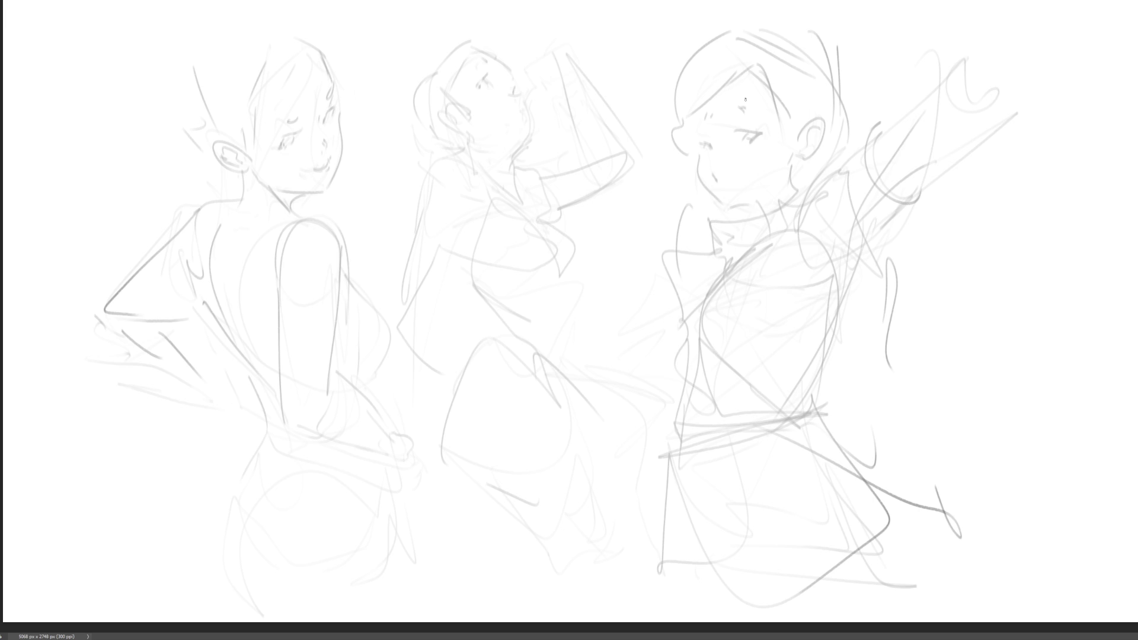
Redraw the right figure's eye lines, adding a stroke at the far eye.
mouse_move(742, 137)
left_mouse_down()
mouse_move(757, 127)
mouse_move(746, 132)
left_mouse_up()
mouse_move(736, 136)
left_mouse_down()
mouse_move(750, 128)
mouse_move(738, 98)
left_mouse_up()
mouse_move(697, 131)
left_mouse_down()
mouse_move(705, 126)
mouse_move(728, 178)
left_mouse_up()
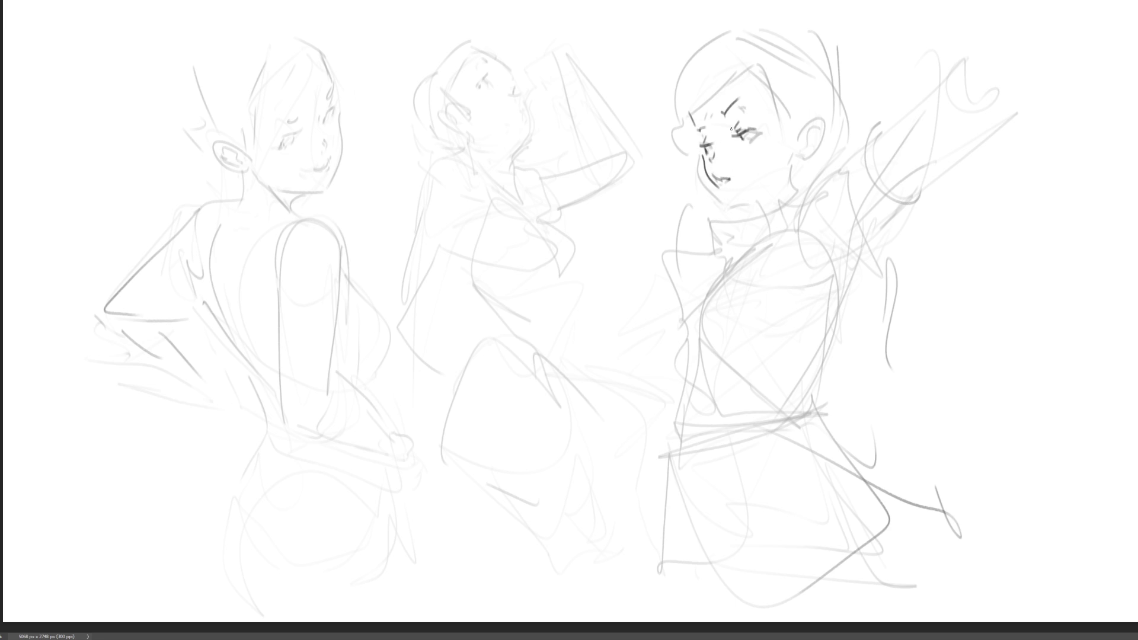
Redraw the right figure's jaw as a longer, more curved line, undoing failed attempts.
key("ctrl+z")
left_click_drag(698, 156, 718, 205)
key("ctrl+z")
left_click_drag(698, 161, 719, 207)
key("ctrl+z")
mouse_move(698, 157)
left_mouse_down()
mouse_move(722, 204)
mouse_move(767, 202)
mouse_move(780, 213)
left_mouse_up()
key("ctrl+z")
Draw the right figure's vertical neck line and an ear with inner-ear strokes.
left_click_drag(791, 158, 799, 217)
key("ctrl+z")
left_click_drag(796, 163, 803, 217)
left_click_drag(799, 146, 807, 142)
left_click_drag(793, 127, 811, 109)
mouse_move(814, 107)
left_mouse_down()
mouse_move(817, 147)
mouse_move(813, 122)
mouse_move(806, 140)
left_mouse_up()
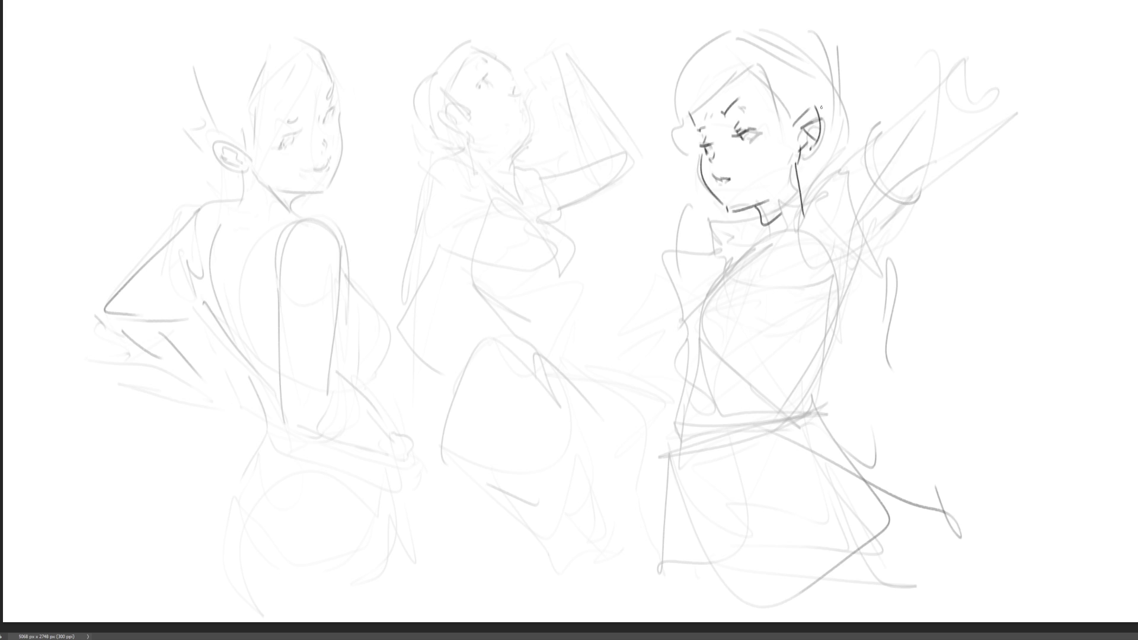
Add the hairline arc, hair strands over the top and side, and a curve left of the face.
mouse_move(692, 127)
left_mouse_down()
mouse_move(701, 76)
mouse_move(725, 52)
mouse_move(773, 79)
left_mouse_up()
left_click_drag(695, 72, 762, 30)
left_click_drag(799, 32, 810, 89)
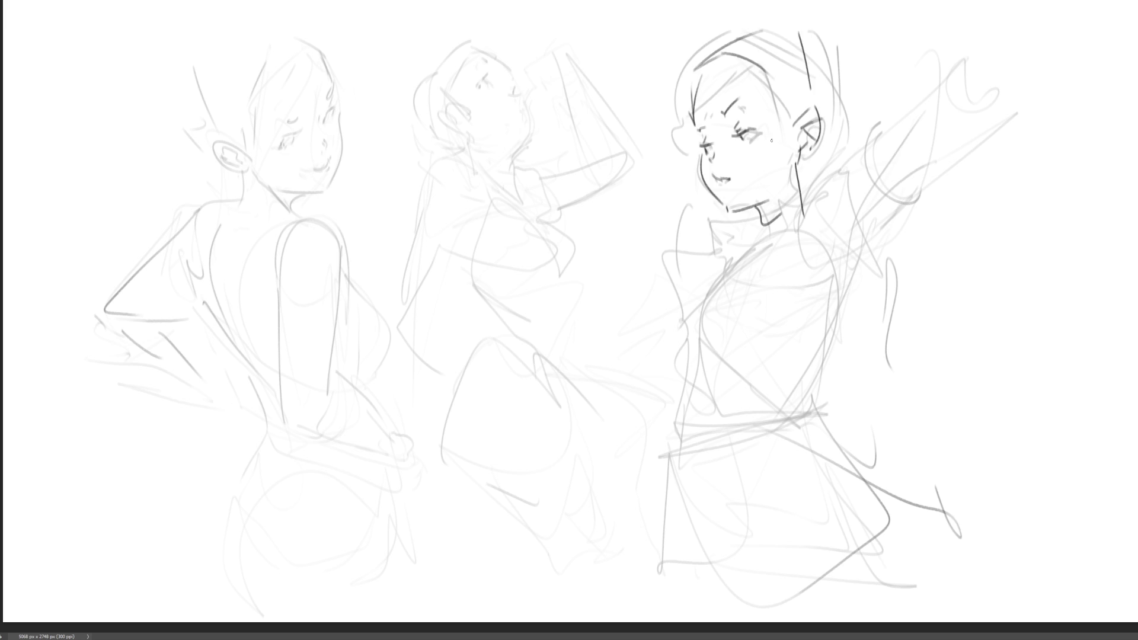
mouse_move(781, 19)
left_mouse_down()
mouse_move(813, 54)
mouse_move(844, 157)
mouse_move(804, 189)
left_mouse_up()
left_click_drag(683, 133, 662, 225)
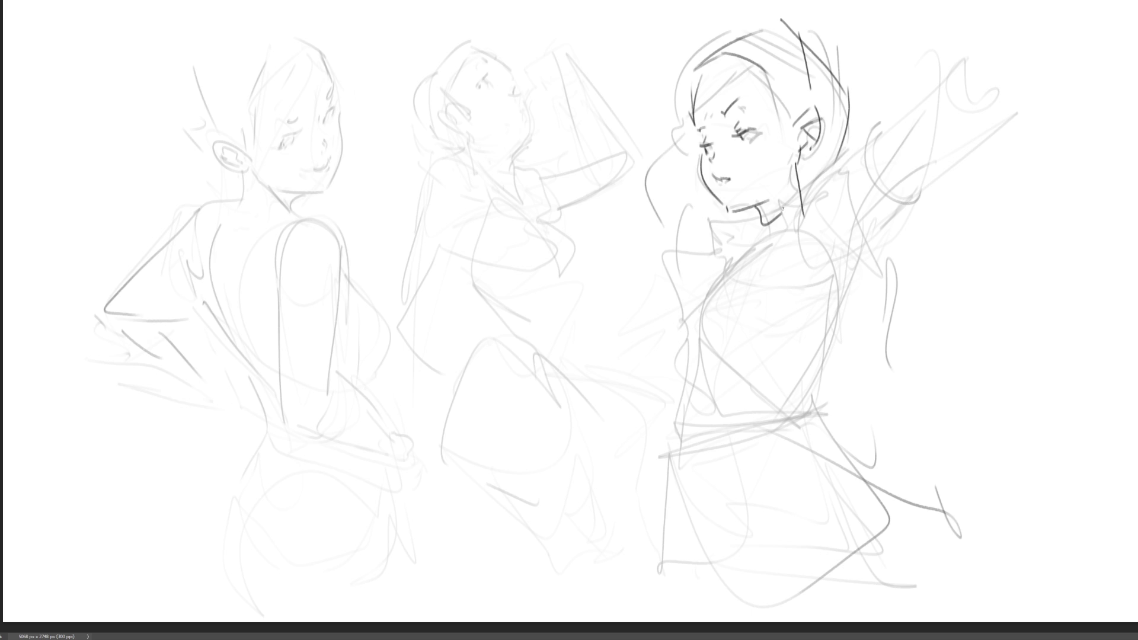
Draw the right figure's notched collar extending into a cape edge.
mouse_move(768, 217)
left_mouse_down()
mouse_move(780, 235)
mouse_move(813, 179)
left_mouse_up()
mouse_move(813, 179)
left_mouse_down()
mouse_move(806, 231)
mouse_move(710, 219)
left_mouse_up()
mouse_move(711, 221)
left_mouse_down()
mouse_move(725, 249)
mouse_move(741, 252)
mouse_move(760, 232)
left_mouse_up()
left_click_drag(708, 267, 727, 259)
mouse_move(789, 232)
left_mouse_down()
mouse_move(802, 241)
mouse_move(793, 236)
left_mouse_up()
mouse_move(786, 238)
left_mouse_down()
mouse_move(855, 261)
mouse_move(966, 349)
mouse_move(921, 362)
mouse_move(851, 352)
left_mouse_up()
left_click_drag(871, 240, 916, 254)
Draw the zigzag shoulder shape and a boxy shoulder pad right of the neck.
left_click_drag(826, 210, 839, 169)
mouse_move(869, 206)
left_mouse_down()
mouse_move(846, 225)
mouse_move(899, 202)
left_mouse_up()
mouse_move(840, 161)
left_mouse_down()
mouse_move(895, 196)
mouse_move(882, 166)
mouse_move(909, 206)
left_mouse_up()
mouse_move(859, 149)
left_mouse_down()
mouse_move(827, 185)
mouse_move(826, 246)
left_mouse_up()
left_click_drag(901, 213, 851, 248)
Add the left shoulder pad, diagonal edges below the collar, the arm to the hip and the belt lines.
mouse_move(735, 245)
left_mouse_down()
mouse_move(680, 291)
mouse_move(694, 303)
left_mouse_up()
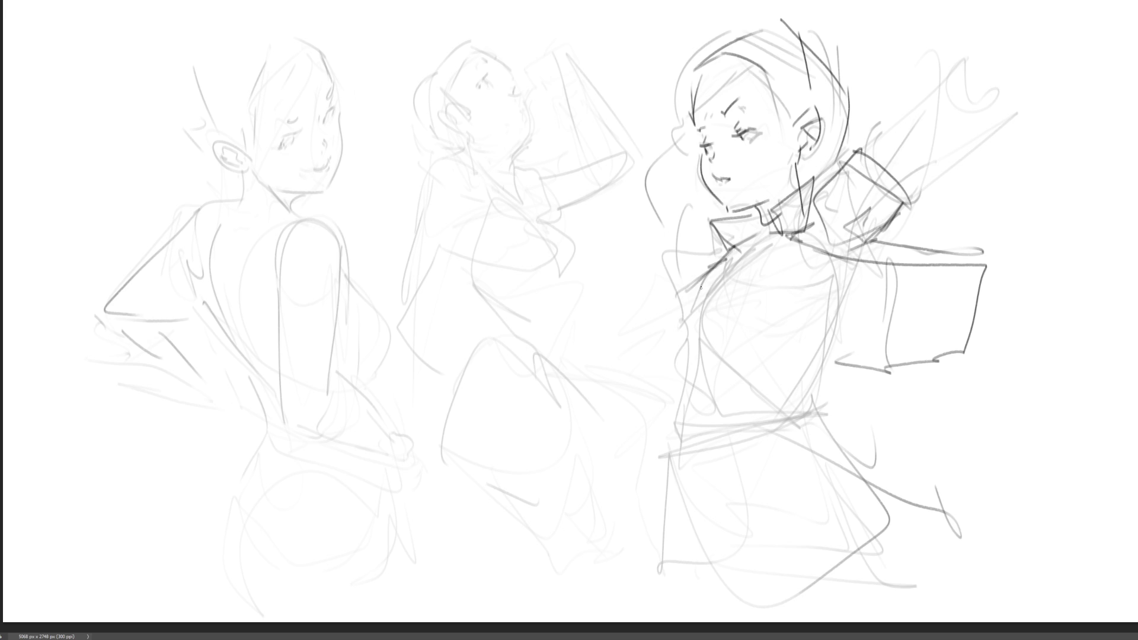
left_click_drag(699, 231, 718, 243)
mouse_move(699, 231)
left_mouse_down()
mouse_move(654, 271)
mouse_move(681, 312)
left_mouse_up()
mouse_move(733, 253)
left_mouse_down()
mouse_move(681, 313)
mouse_move(709, 275)
left_mouse_up()
mouse_move(675, 273)
left_mouse_down()
mouse_move(650, 315)
mouse_move(659, 408)
mouse_move(688, 406)
mouse_move(674, 438)
left_mouse_up()
mouse_move(683, 324)
left_mouse_down()
mouse_move(770, 248)
mouse_move(713, 338)
mouse_move(835, 268)
mouse_move(762, 434)
mouse_move(831, 394)
left_mouse_up()
mouse_move(811, 356)
left_mouse_down()
mouse_move(729, 440)
mouse_move(838, 414)
mouse_move(741, 500)
mouse_move(853, 563)
mouse_move(928, 515)
left_mouse_up()
Hatch the inside of the box shape and add a loop, curve and triangle beside it.
left_click_drag(868, 266, 822, 361)
left_click_drag(903, 268, 836, 385)
left_click_drag(939, 263, 860, 402)
left_click_drag(972, 272, 893, 402)
left_click_drag(960, 317, 970, 349)
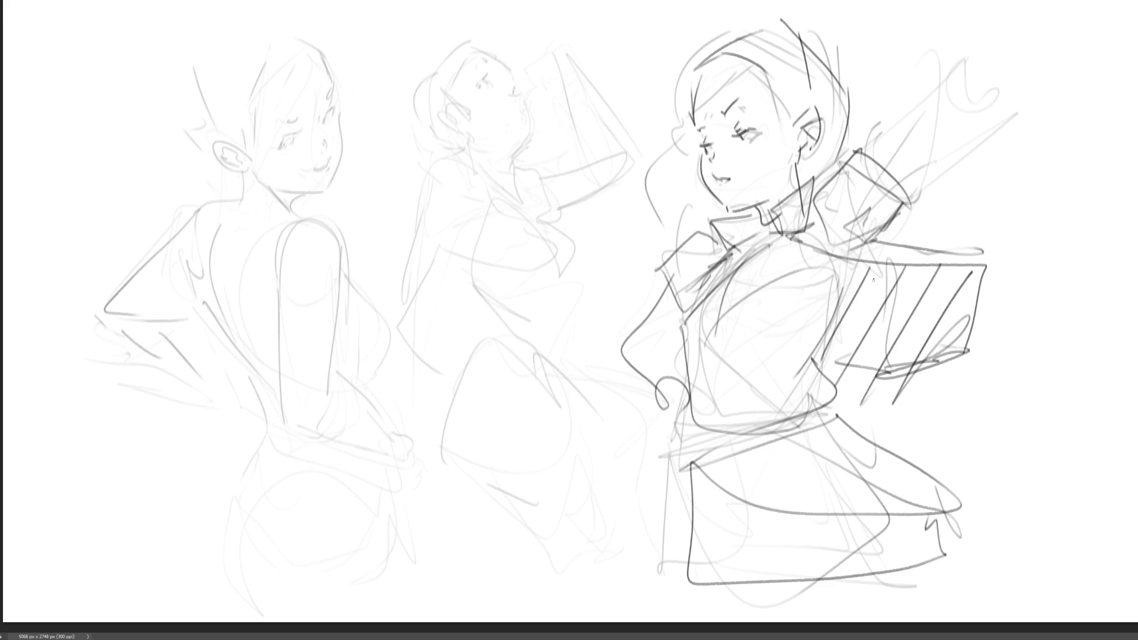
mouse_move(816, 242)
left_mouse_down()
mouse_move(958, 252)
mouse_move(895, 151)
mouse_move(942, 94)
mouse_move(900, 196)
left_mouse_up()
Draw a doubled diagonal staff, the hand and lower body, and a raised arm and hand by the face.
left_click_drag(948, 135, 1043, 53)
left_click_drag(1052, 50, 869, 208)
mouse_move(606, 354)
left_mouse_down()
mouse_move(702, 463)
mouse_move(687, 427)
mouse_move(722, 568)
mouse_move(905, 585)
left_mouse_up()
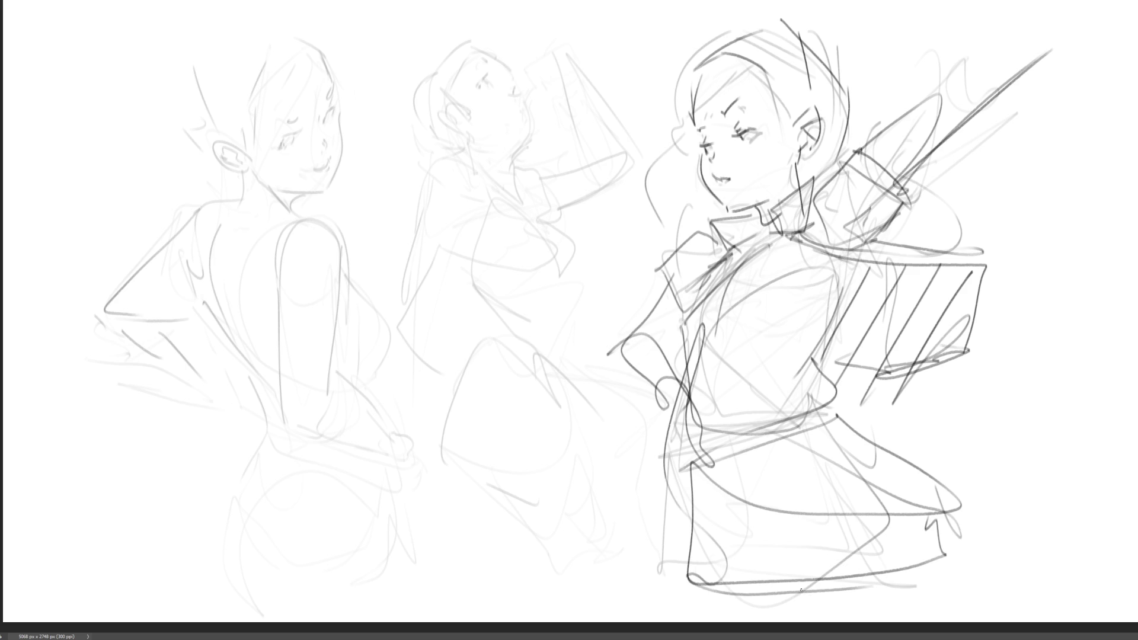
mouse_move(681, 147)
left_mouse_down()
mouse_move(637, 188)
mouse_move(673, 249)
left_mouse_up()
left_click_drag(675, 113, 687, 163)
Darken the right figure's hair lines and add a stroke under its eye.
mouse_move(738, 45)
left_mouse_down()
mouse_move(670, 106)
mouse_move(761, 57)
left_mouse_up()
mouse_move(793, 109)
left_mouse_down()
mouse_move(693, 70)
mouse_move(820, 77)
left_mouse_up()
left_click_drag(794, 30, 838, 155)
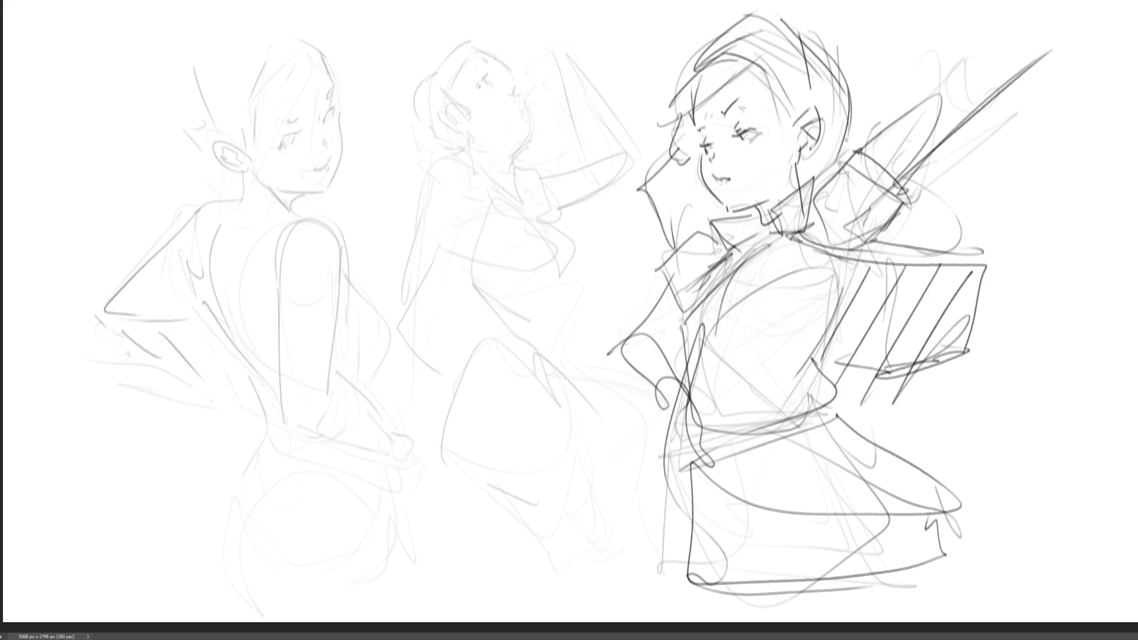
left_click_drag(748, 140, 741, 160)
Ink the middle figure's brows, lashed closed eye, left face edge, lips, chin, jaw and neck.
mouse_move(481, 59)
left_mouse_down()
mouse_move(494, 56)
mouse_move(532, 95)
mouse_move(539, 129)
left_mouse_up()
left_click_drag(479, 84, 516, 76)
mouse_move(504, 68)
left_mouse_down()
mouse_move(477, 58)
mouse_move(508, 71)
left_mouse_up()
left_click_drag(459, 45, 451, 110)
left_click_drag(455, 107, 446, 138)
mouse_move(451, 119)
left_mouse_down()
mouse_move(446, 139)
mouse_move(501, 160)
mouse_move(557, 131)
mouse_move(520, 166)
mouse_move(500, 163)
left_mouse_up()
left_click_drag(527, 159, 513, 181)
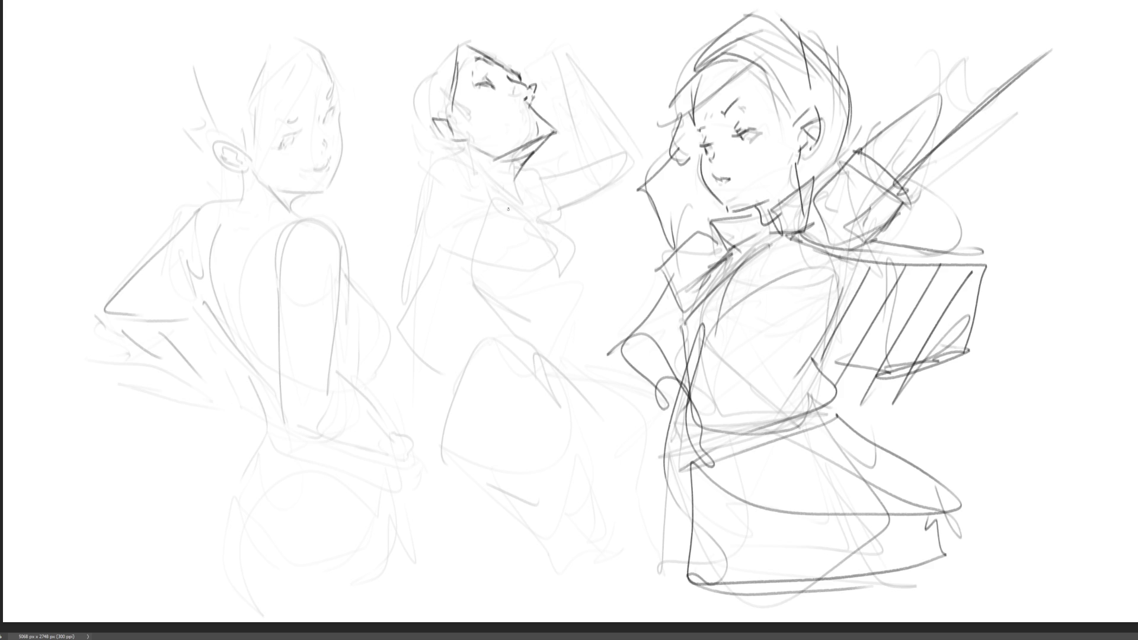
left_click_drag(534, 107, 553, 124)
mouse_move(476, 82)
left_mouse_down()
mouse_move(497, 96)
mouse_move(542, 91)
mouse_move(544, 111)
left_mouse_up()
Darken the middle figure's brow and block in shapes beside the head, below the chin and at the neck and collar.
left_click_drag(504, 68, 517, 70)
mouse_move(457, 35)
left_mouse_down()
mouse_move(442, 29)
mouse_move(394, 86)
mouse_move(361, 51)
left_mouse_up()
mouse_move(382, 128)
left_mouse_down()
mouse_move(419, 126)
mouse_move(478, 201)
left_mouse_up()
mouse_move(472, 197)
left_mouse_down()
mouse_move(522, 169)
mouse_move(526, 217)
left_mouse_up()
left_click_drag(521, 158, 537, 251)
Block in the middle figure's torso with long angular strokes.
left_click_drag(477, 158, 482, 249)
left_click_drag(493, 176, 417, 179)
left_click_drag(419, 181, 459, 284)
mouse_move(391, 263)
left_mouse_down()
mouse_move(520, 210)
mouse_move(595, 272)
mouse_move(554, 334)
left_mouse_up()
left_click_drag(414, 236, 474, 353)
left_click_drag(553, 334, 515, 456)
Block in the middle figure's lower body and darken the left figure's eye.
left_click_drag(502, 468, 462, 440)
left_click_drag(453, 376, 410, 420)
mouse_move(423, 369)
left_mouse_down()
mouse_move(472, 357)
mouse_move(480, 459)
left_mouse_up()
left_click_drag(560, 347, 625, 486)
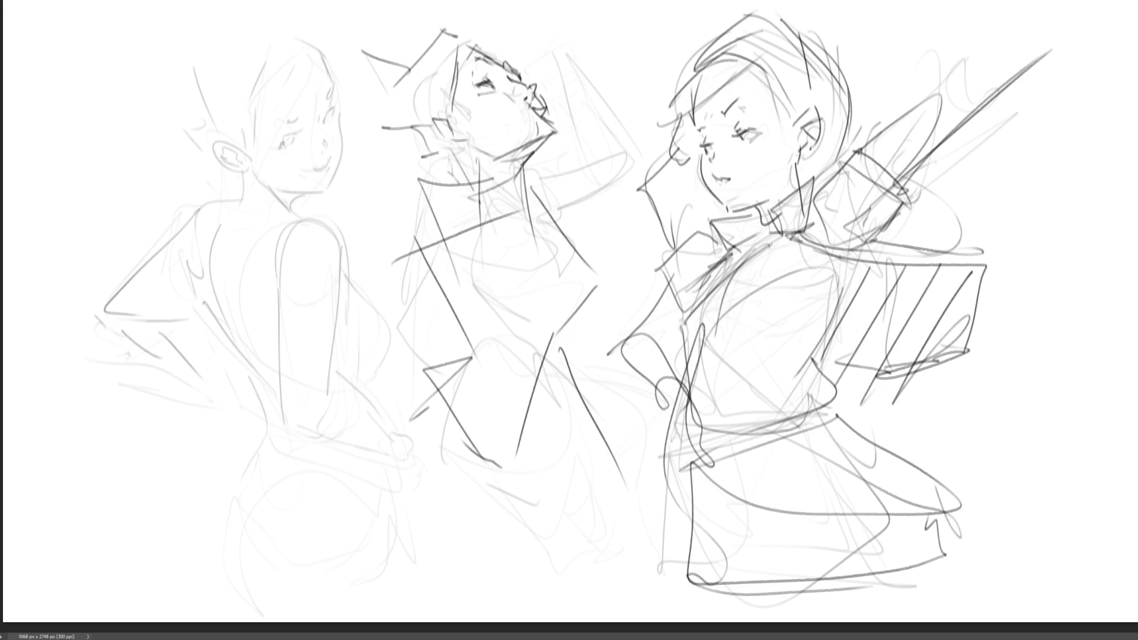
left_click_drag(278, 150, 293, 130)
Ink the left figure's other eye, eyelid, eyebrow, nose and a redrawn jawline.
left_click_drag(323, 121, 330, 109)
mouse_move(320, 103)
left_mouse_down()
mouse_move(331, 88)
mouse_move(298, 117)
left_mouse_up()
mouse_move(324, 137)
left_mouse_down()
mouse_move(327, 165)
mouse_move(309, 170)
left_mouse_up()
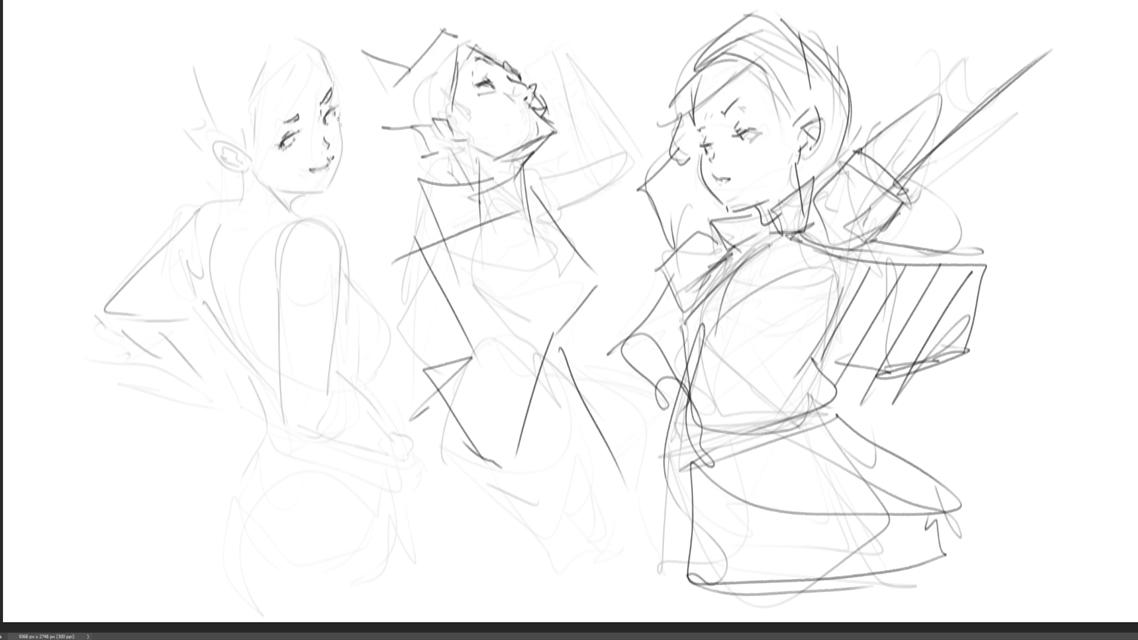
mouse_move(338, 120)
left_mouse_down()
mouse_move(342, 151)
mouse_move(324, 188)
left_mouse_up()
key("ctrl+z")
mouse_move(338, 119)
left_mouse_down()
mouse_move(333, 179)
mouse_move(289, 205)
left_mouse_up()
Add a line under the left figure's ear, a hooked hair strand and strokes through the ear.
mouse_move(252, 172)
left_mouse_down()
mouse_move(266, 180)
mouse_move(246, 156)
mouse_move(248, 171)
left_mouse_up()
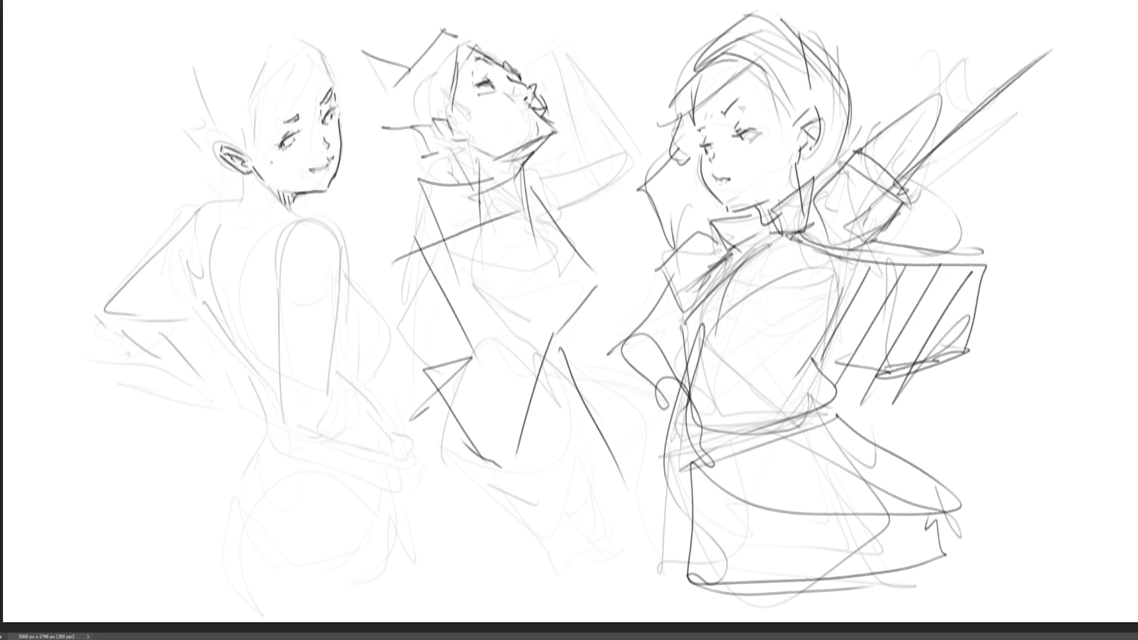
mouse_move(240, 173)
left_mouse_down()
mouse_move(246, 197)
mouse_move(268, 194)
mouse_move(218, 188)
mouse_move(244, 197)
mouse_move(223, 198)
left_mouse_up()
key("ctrl+z")
left_click_drag(155, 124, 188, 160)
left_click_drag(230, 126, 248, 165)
Draw the bun and bow on the left figure's head, with hair strands near the ear.
mouse_move(259, 95)
left_mouse_down()
mouse_move(249, 169)
mouse_move(326, 38)
mouse_move(313, 62)
mouse_move(322, 43)
mouse_move(250, 96)
mouse_move(267, 53)
left_mouse_up()
mouse_move(265, 27)
left_mouse_down()
mouse_move(285, 23)
mouse_move(216, 23)
mouse_move(201, 110)
left_mouse_up()
left_click_drag(200, 119, 194, 133)
left_click_drag(215, 32, 166, 59)
left_click_drag(166, 59, 197, 163)
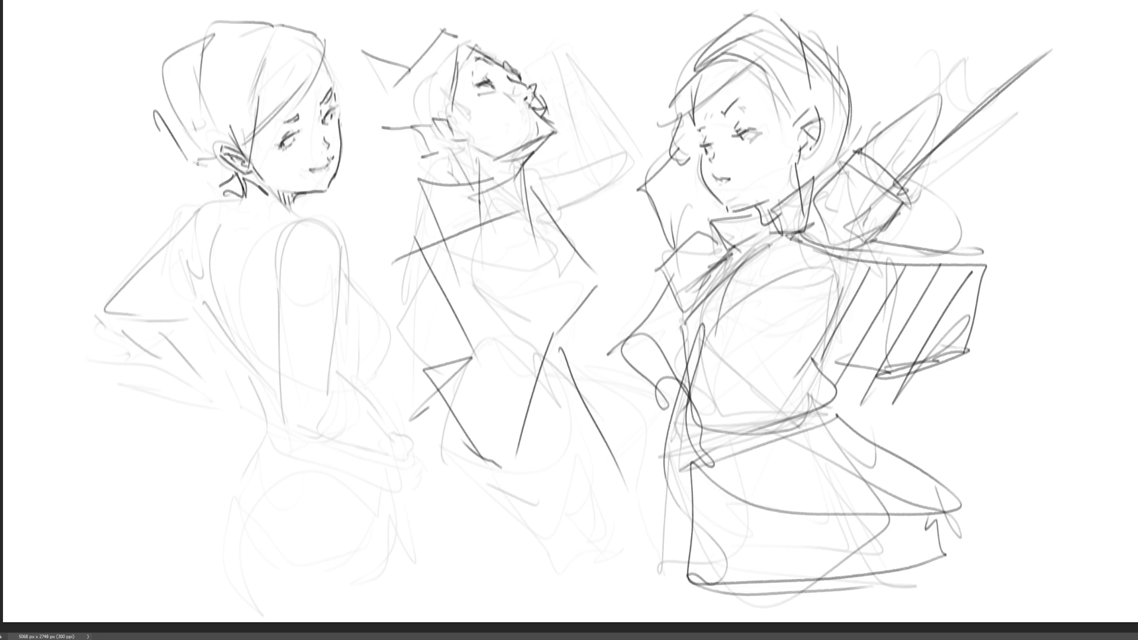
left_click_drag(149, 83, 199, 175)
mouse_move(160, 133)
left_mouse_down()
mouse_move(141, 143)
mouse_move(180, 189)
mouse_move(176, 203)
mouse_move(132, 185)
left_mouse_up()
mouse_move(195, 163)
left_mouse_down()
mouse_move(201, 187)
mouse_move(229, 180)
left_mouse_up()
mouse_move(231, 190)
left_mouse_down()
mouse_move(240, 174)
mouse_move(204, 178)
mouse_move(260, 183)
mouse_move(240, 216)
mouse_move(305, 221)
left_mouse_up()
Darken the neck, shoulder and back contours, including the spine line.
mouse_move(234, 195)
left_mouse_down()
mouse_move(187, 218)
mouse_move(102, 318)
mouse_move(103, 333)
left_mouse_up()
mouse_move(189, 260)
left_mouse_down()
mouse_move(204, 310)
mouse_move(152, 334)
mouse_move(231, 424)
left_mouse_up()
left_click_drag(166, 336, 255, 446)
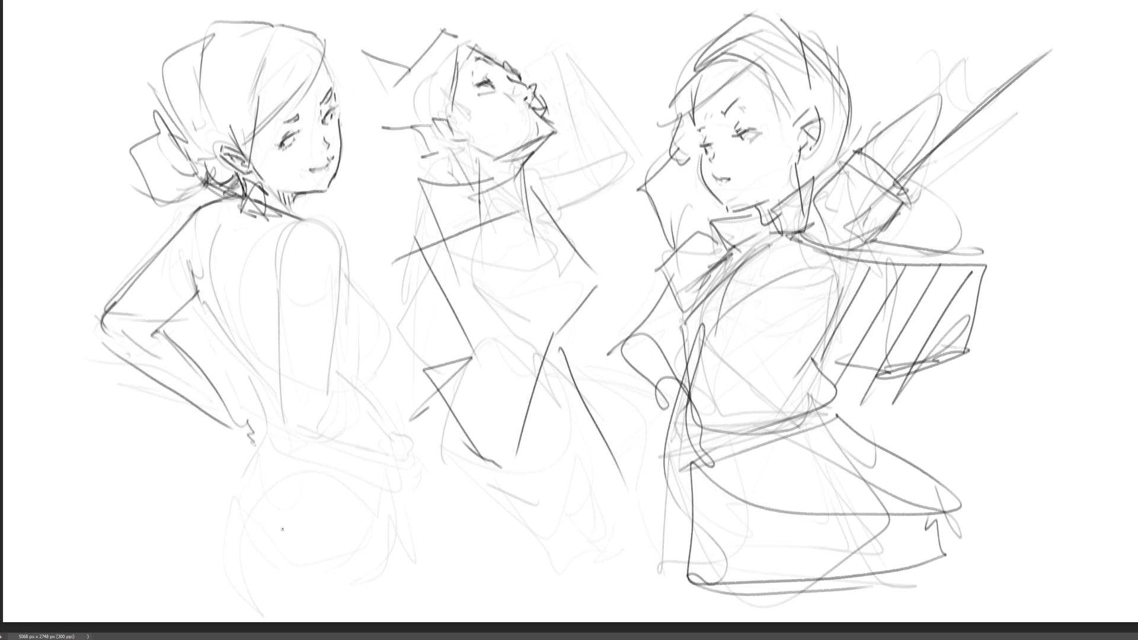
mouse_move(304, 217)
left_mouse_down()
mouse_move(333, 228)
mouse_move(344, 299)
left_mouse_up()
left_click_drag(344, 255, 329, 380)
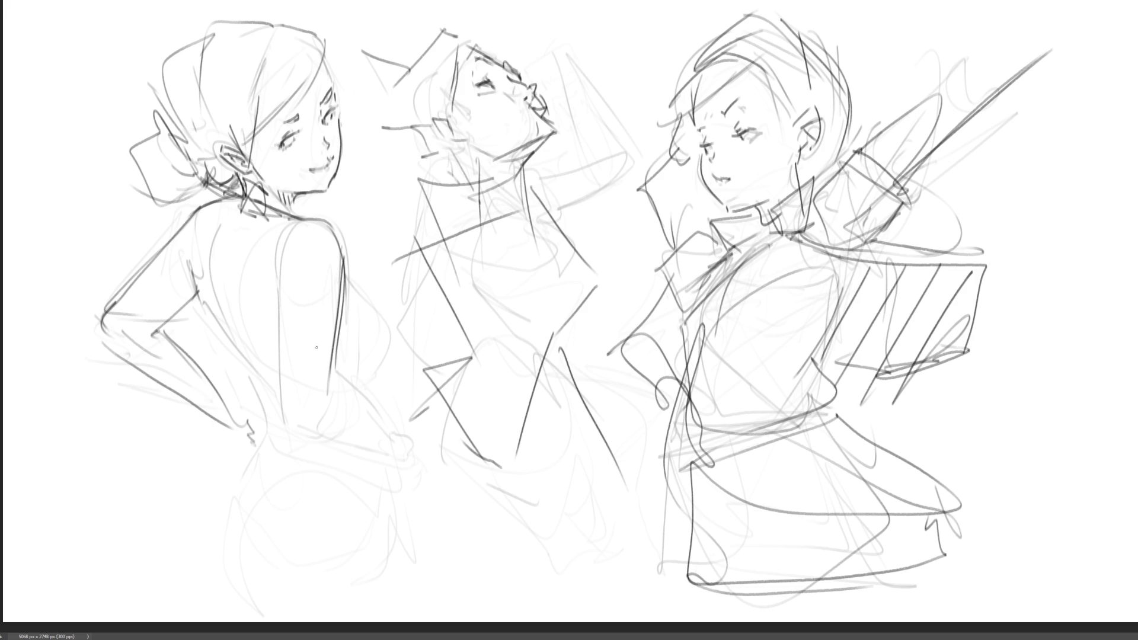
left_click_drag(280, 289, 283, 407)
mouse_move(283, 348)
left_mouse_down()
mouse_move(285, 430)
mouse_move(303, 439)
mouse_move(313, 427)
mouse_move(320, 445)
mouse_move(335, 434)
left_mouse_up()
Outline the hand resting at the lower back and the curve of the side and waist.
left_click_drag(332, 357, 400, 448)
mouse_move(299, 431)
left_mouse_down()
mouse_move(411, 468)
mouse_move(428, 442)
mouse_move(418, 481)
mouse_move(432, 488)
left_mouse_up()
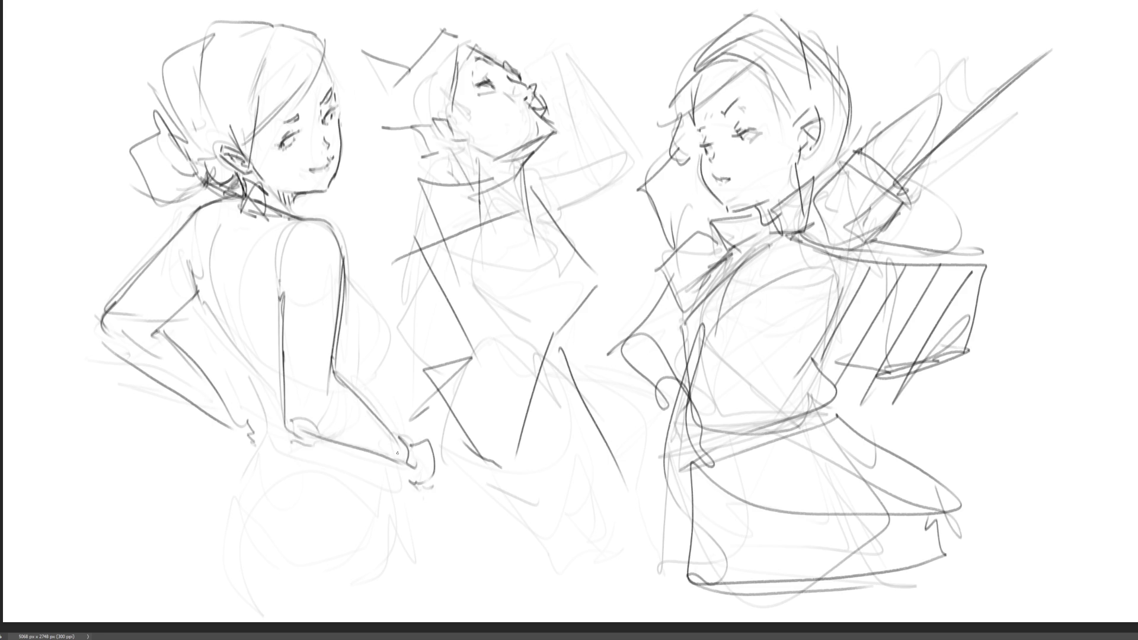
mouse_move(344, 266)
left_mouse_down()
mouse_move(393, 332)
mouse_move(366, 385)
left_mouse_up()
left_click_drag(400, 345, 369, 384)
left_click_drag(369, 384, 346, 386)
left_click_drag(362, 328, 362, 363)
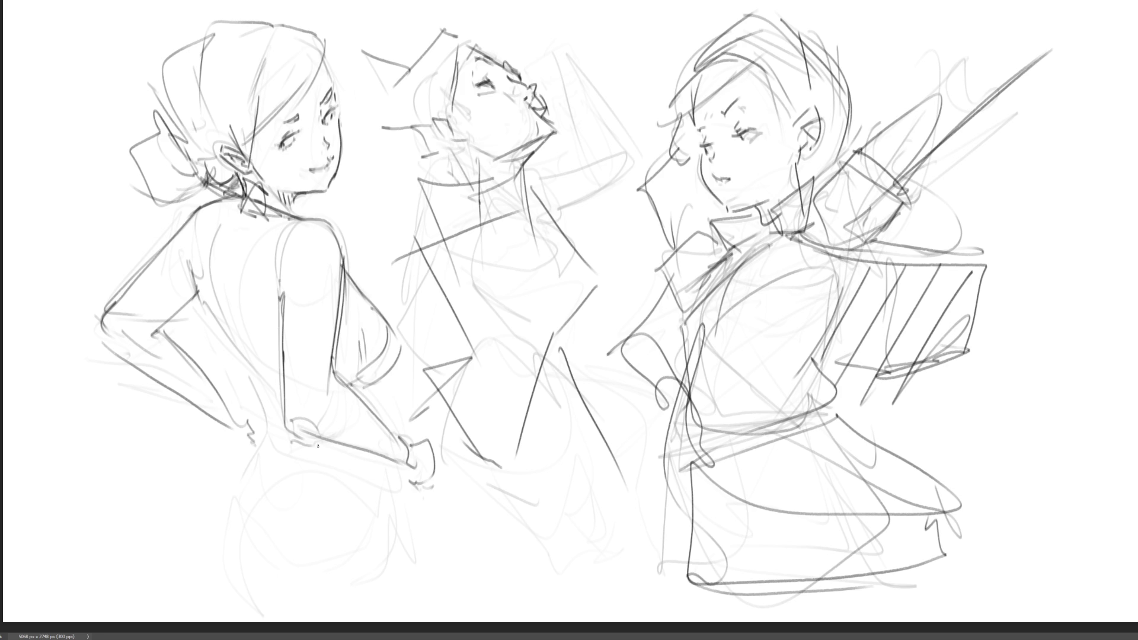
Add lines across the back, the lower-back curve, and short strokes below the hip and hand.
left_click_drag(225, 261, 259, 358)
left_click_drag(244, 295, 274, 401)
left_click_drag(201, 291, 212, 324)
mouse_move(212, 320)
left_mouse_down()
mouse_move(274, 443)
mouse_move(257, 463)
mouse_move(343, 467)
left_mouse_up()
left_click_drag(368, 453, 370, 471)
left_click_drag(241, 455, 255, 483)
mouse_move(387, 482)
left_mouse_down()
mouse_move(268, 563)
mouse_move(315, 535)
left_mouse_up()
mouse_move(237, 466)
left_mouse_down()
mouse_move(254, 531)
mouse_move(329, 486)
left_mouse_up()
left_click_drag(394, 513, 395, 528)
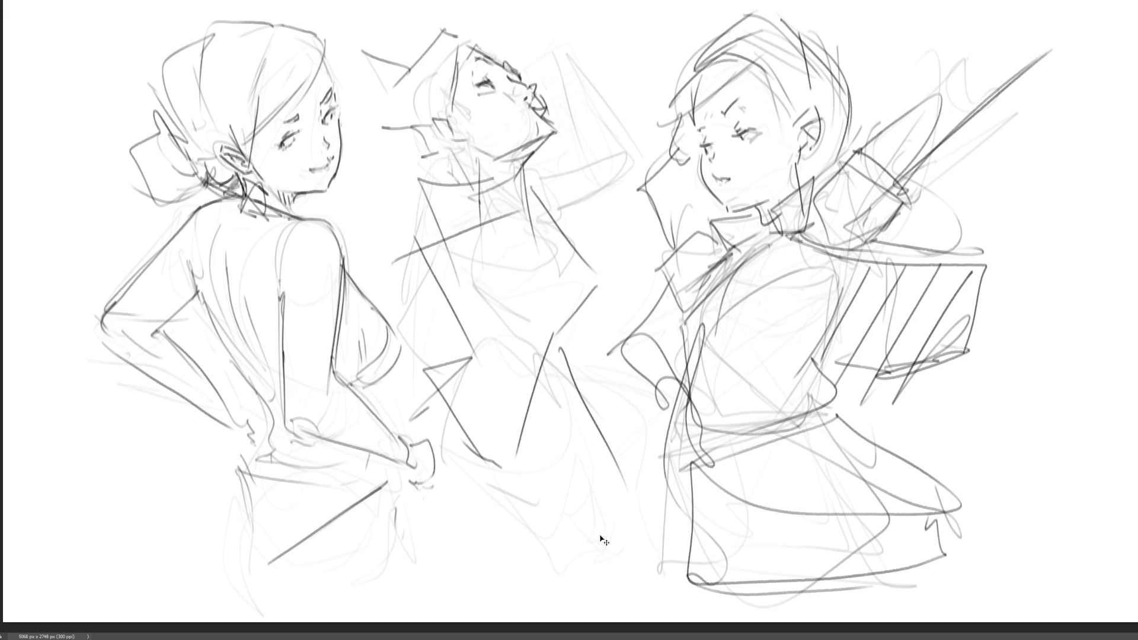
Flip the sheet horizontally and fade the older lines of two figures with a soft eraser.
key("h")
left_click_drag(771, 159, 711, 95)
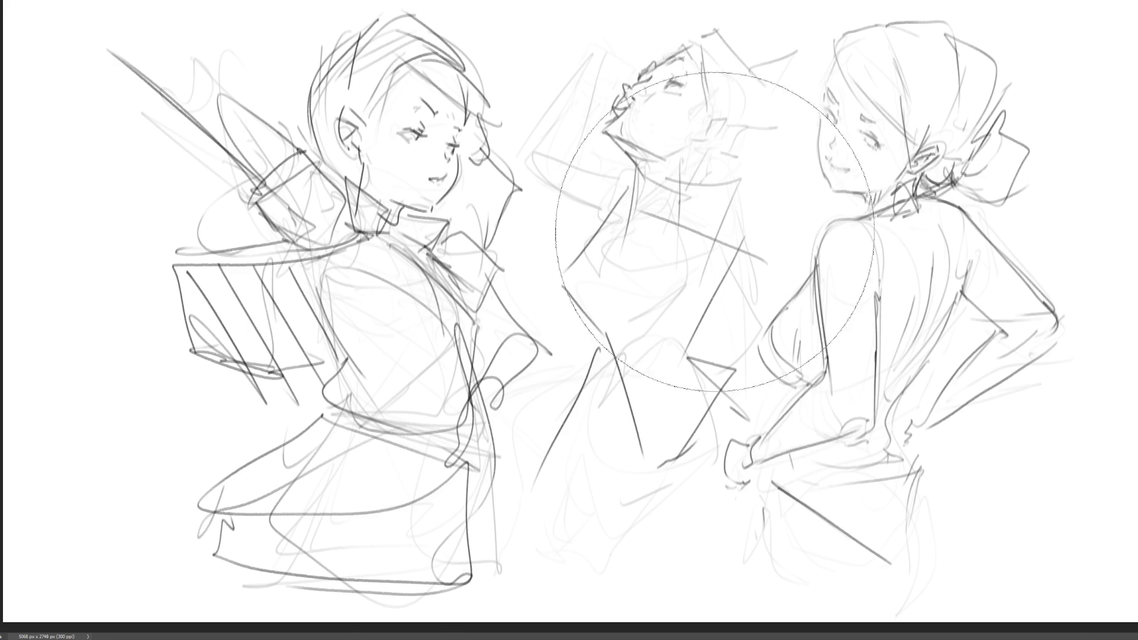
mouse_move(368, 508)
left_mouse_down()
mouse_move(203, 178)
mouse_move(522, 505)
mouse_move(501, 622)
left_mouse_up()
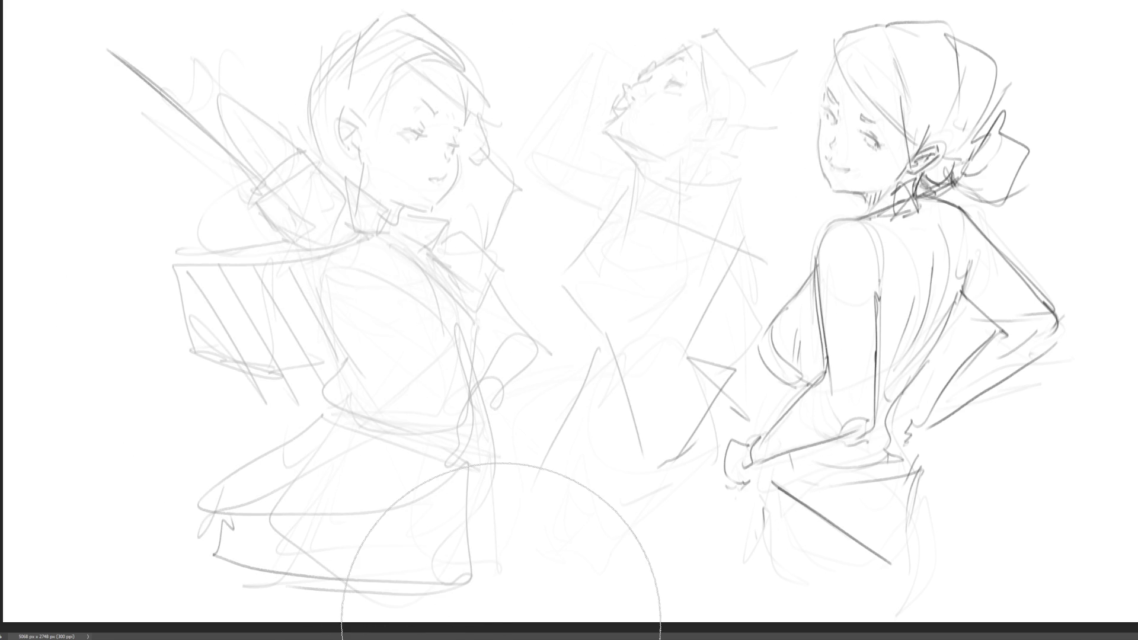
Darken the back-view woman's eye, upper eyelid and the hairline beside her cheek.
left_click_drag(830, 110, 838, 121)
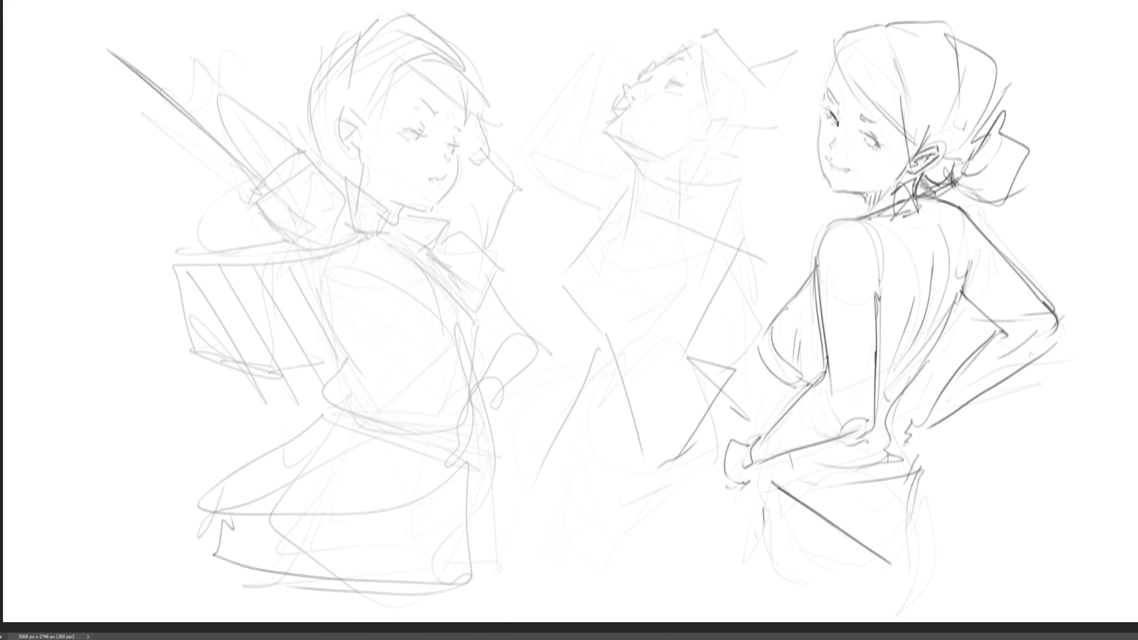
left_click_drag(830, 94, 878, 129)
mouse_move(832, 66)
left_mouse_down()
mouse_move(817, 137)
mouse_move(829, 187)
left_mouse_up()
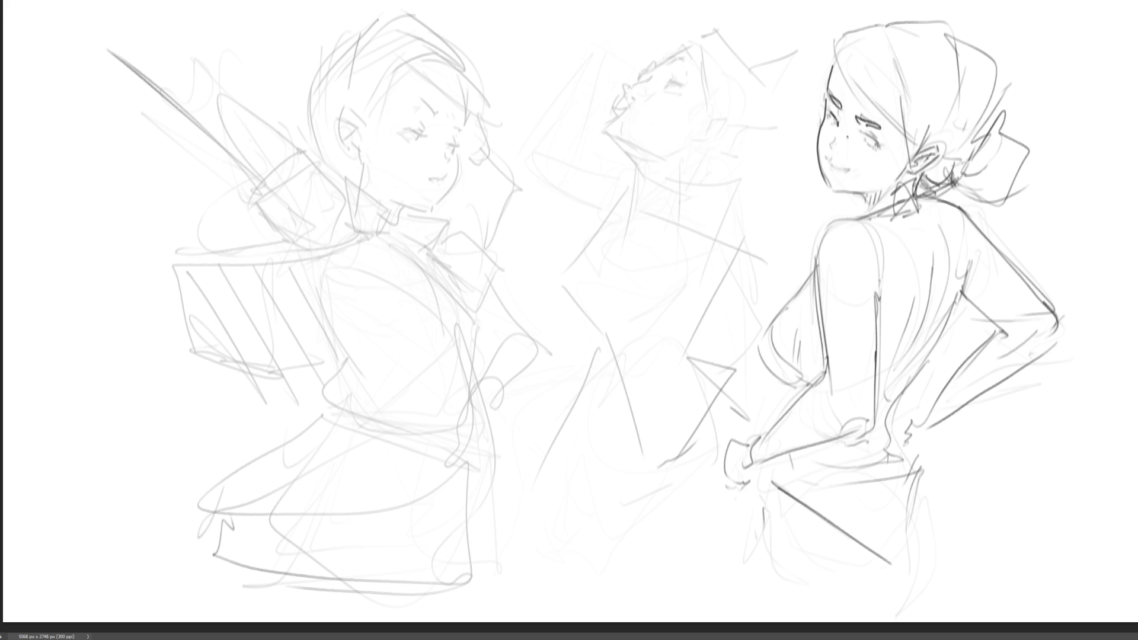
Redo the cheek contour as one longer stroke, then add eye marks and a mouth corner.
key("ctrl+z")
left_click_drag(824, 99, 823, 171)
left_click_drag(830, 98, 829, 185)
key("ctrl+z")
key("ctrl+z")
mouse_move(826, 111)
left_mouse_down()
mouse_move(821, 184)
mouse_move(832, 122)
mouse_move(817, 147)
mouse_move(826, 180)
left_mouse_up()
key("ctrl+z")
key("ctrl+z")
key("ctrl+z")
key("ctrl+z")
key("ctrl+z")
key("ctrl+z")
mouse_move(824, 107)
left_mouse_down()
mouse_move(825, 178)
mouse_move(851, 193)
left_mouse_up()
left_click_drag(838, 136, 833, 145)
left_click_drag(827, 156, 846, 172)
Strike long lines across the faces, then clear the whole sketch off the canvas.
left_click_drag(691, 256, 925, 120)
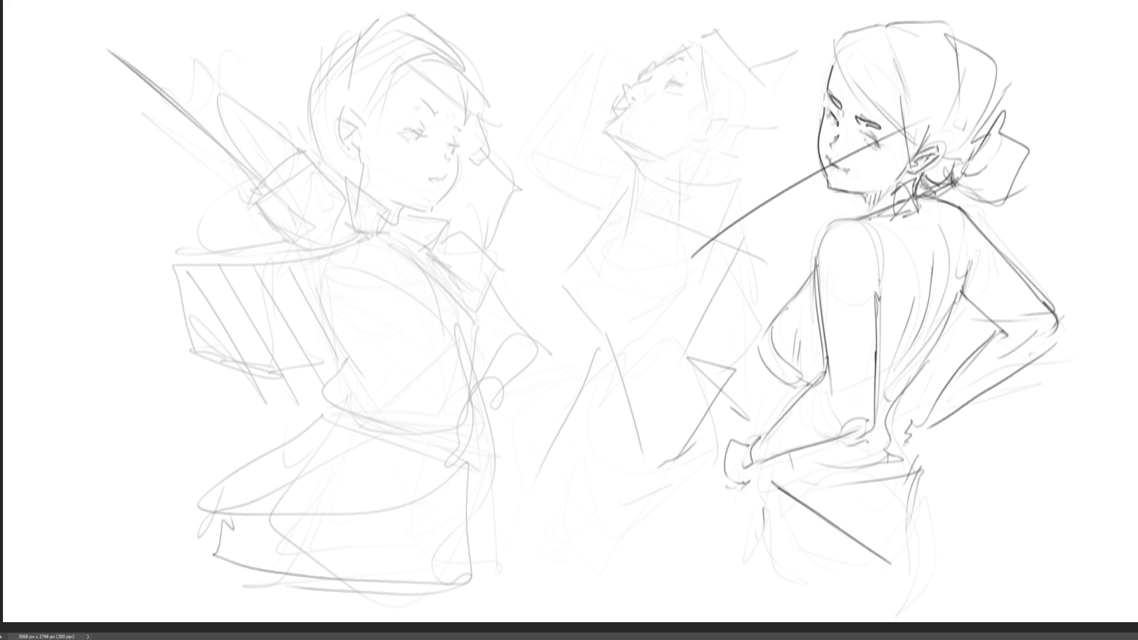
left_click_drag(354, 135, 521, 205)
left_click_drag(651, 92, 516, 248)
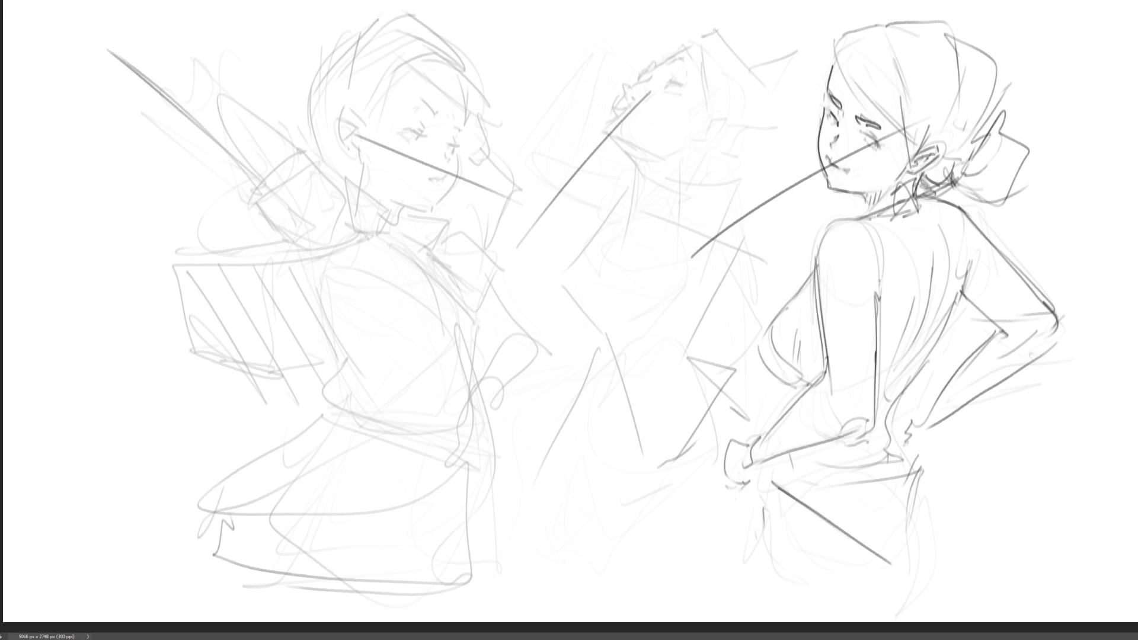
key("Delete")
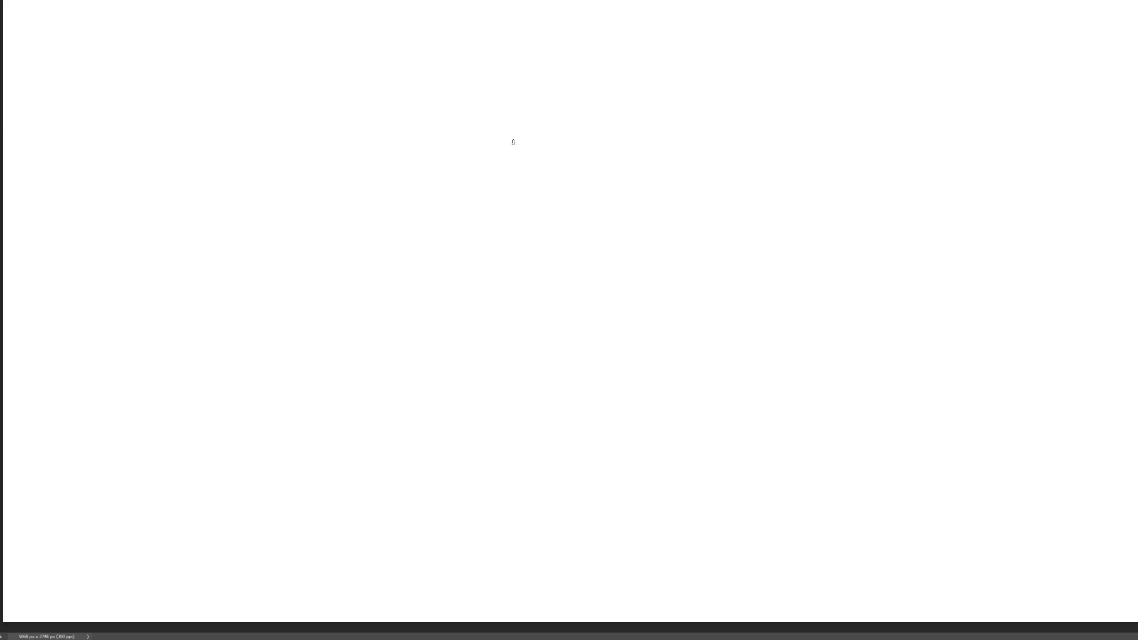
Draw the new figure's head oval with a small inner circle and the start of the body.
mouse_move(523, 123)
left_mouse_down()
mouse_move(586, 23)
mouse_move(630, 173)
left_mouse_up()
mouse_move(527, 52)
left_mouse_down()
mouse_move(525, 95)
mouse_move(558, 195)
left_mouse_up()
left_click_drag(628, 155, 564, 212)
mouse_move(626, 173)
left_mouse_down()
mouse_move(604, 244)
mouse_move(581, 251)
left_mouse_up()
mouse_move(550, 135)
left_mouse_down()
mouse_move(566, 168)
mouse_move(548, 160)
mouse_move(554, 125)
mouse_move(542, 161)
left_mouse_up()
mouse_move(525, 86)
left_mouse_down()
mouse_move(518, 145)
mouse_move(514, 127)
mouse_move(529, 192)
mouse_move(600, 189)
left_mouse_up()
Sketch the jaw, neck and shoulder line, plus curves around the knees.
left_click_drag(647, 139, 586, 209)
left_click_drag(647, 167, 619, 215)
left_click_drag(593, 208, 545, 227)
left_click_drag(584, 217, 567, 230)
left_click_drag(630, 149, 624, 167)
left_click_drag(627, 159, 557, 291)
left_click_drag(491, 260, 557, 290)
mouse_move(497, 239)
left_mouse_down()
mouse_move(594, 205)
mouse_move(595, 227)
left_mouse_up()
mouse_move(585, 258)
left_mouse_down()
mouse_move(584, 300)
mouse_move(568, 287)
left_mouse_up()
Draw the arm wrapped around the knees and its bent angle.
mouse_move(517, 230)
left_mouse_down()
mouse_move(444, 202)
mouse_move(474, 274)
left_mouse_up()
left_click_drag(544, 278, 619, 213)
left_click_drag(634, 198, 623, 263)
left_click_drag(554, 199, 596, 269)
mouse_move(620, 217)
left_mouse_down()
mouse_move(622, 283)
mouse_move(519, 289)
left_mouse_up()
left_click_drag(456, 257, 593, 339)
Draw the long folded leg, the shins, and the lower legs and feet.
left_click_drag(650, 268, 637, 329)
left_click_drag(644, 218, 617, 385)
mouse_move(647, 297)
left_mouse_down()
mouse_move(536, 471)
mouse_move(567, 337)
mouse_move(550, 376)
left_mouse_up()
mouse_move(595, 330)
left_mouse_down()
mouse_move(533, 392)
mouse_move(486, 372)
left_mouse_up()
mouse_move(482, 314)
left_mouse_down()
mouse_move(548, 457)
mouse_move(584, 447)
left_mouse_up()
left_click_drag(621, 394, 602, 426)
left_click_drag(641, 339, 586, 474)
mouse_move(544, 489)
left_mouse_down()
mouse_move(533, 533)
mouse_move(637, 501)
mouse_move(533, 535)
mouse_move(637, 500)
left_mouse_up()
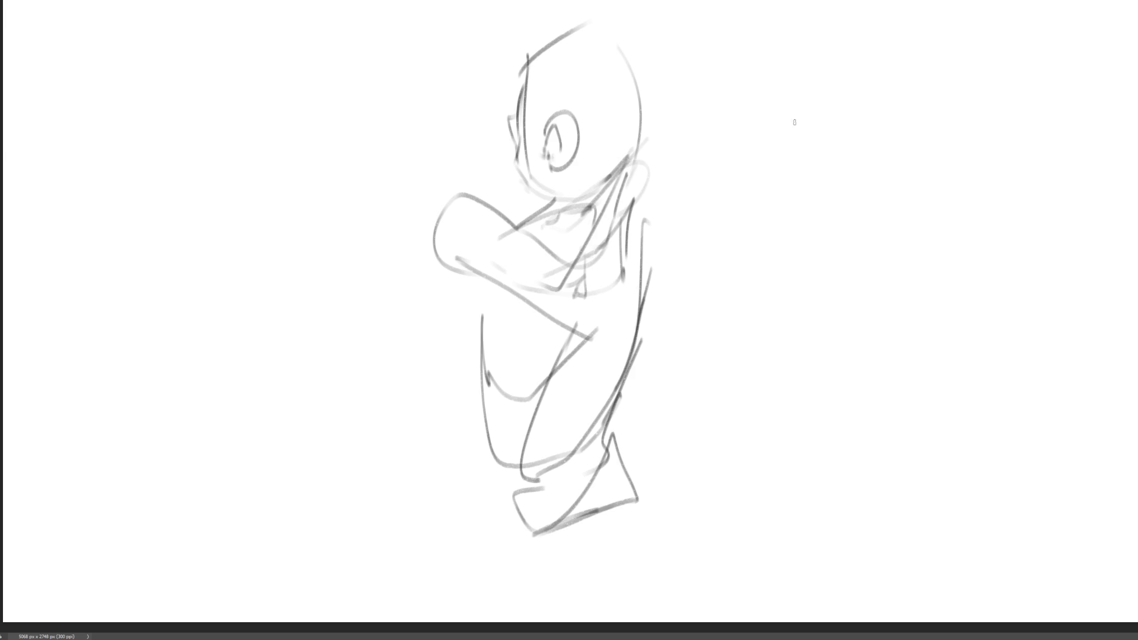
mouse_move(813, 80)
left_mouse_down()
mouse_move(797, 89)
mouse_move(777, 161)
mouse_move(823, 88)
left_mouse_up()
left_click_drag(853, 95, 846, 143)
mouse_move(848, 99)
left_mouse_down()
mouse_move(892, 105)
mouse_move(855, 166)
left_mouse_up()
left_click_drag(906, 112, 862, 161)
left_click_drag(866, 101, 935, 110)
mouse_move(839, 85)
left_mouse_down()
mouse_move(972, 111)
mouse_move(991, 125)
mouse_move(998, 171)
mouse_move(983, 160)
left_mouse_up()
left_click_drag(970, 121, 857, 254)
mouse_move(940, 233)
left_mouse_down()
mouse_move(975, 223)
mouse_move(862, 299)
mouse_move(911, 307)
left_mouse_up()
mouse_move(961, 270)
left_mouse_down()
mouse_move(960, 294)
mouse_move(977, 313)
mouse_move(948, 347)
left_mouse_up()
left_click_drag(966, 308, 882, 360)
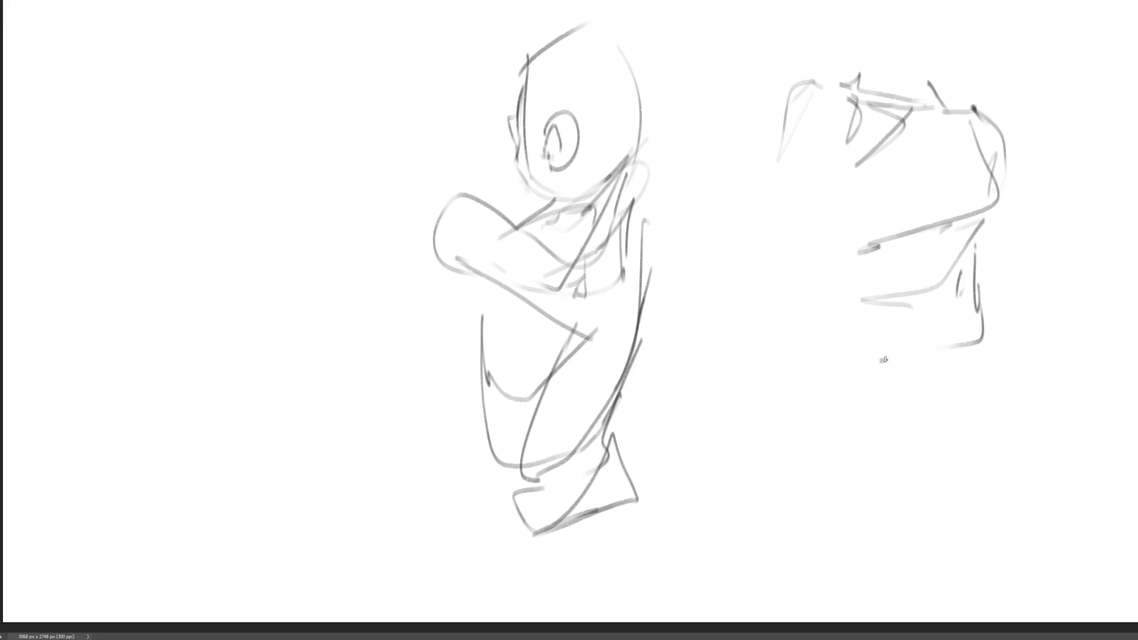
left_click_drag(975, 255, 1063, 408)
mouse_move(831, 265)
left_mouse_down()
mouse_move(868, 318)
mouse_move(872, 400)
left_mouse_up()
left_click_drag(853, 296, 851, 452)
mouse_move(856, 349)
left_mouse_down()
mouse_move(976, 309)
mouse_move(1066, 424)
left_mouse_up()
mouse_move(1058, 436)
left_mouse_down()
mouse_move(897, 455)
mouse_move(1002, 445)
left_mouse_up()
mouse_move(852, 402)
left_mouse_down()
mouse_move(889, 413)
mouse_move(978, 497)
left_mouse_up()
left_click_drag(1034, 465, 1076, 443)
left_click_drag(991, 495, 948, 502)
mouse_move(909, 502)
left_mouse_down()
mouse_move(889, 502)
mouse_move(849, 453)
left_mouse_up()
mouse_move(797, 104)
left_mouse_down()
mouse_move(795, 178)
mouse_move(788, 106)
mouse_move(707, 205)
left_mouse_up()
mouse_move(807, 175)
left_mouse_down()
mouse_move(711, 242)
mouse_move(788, 271)
left_mouse_up()
left_click_drag(676, 253, 892, 344)
left_click_drag(1019, 169, 1034, 219)
mouse_move(1014, 144)
left_mouse_down()
mouse_move(1001, 274)
mouse_move(1040, 300)
mouse_move(1048, 372)
left_mouse_up()
mouse_move(1026, 260)
left_mouse_down()
mouse_move(1090, 457)
mouse_move(1136, 493)
left_mouse_up()
left_click_drag(936, 559, 1000, 526)
left_click_drag(990, 544, 1093, 584)
left_click_drag(942, 574, 1093, 583)
left_click_drag(889, 602, 944, 572)
mouse_move(832, 450)
left_mouse_down()
mouse_move(831, 493)
mouse_move(954, 592)
left_mouse_up()
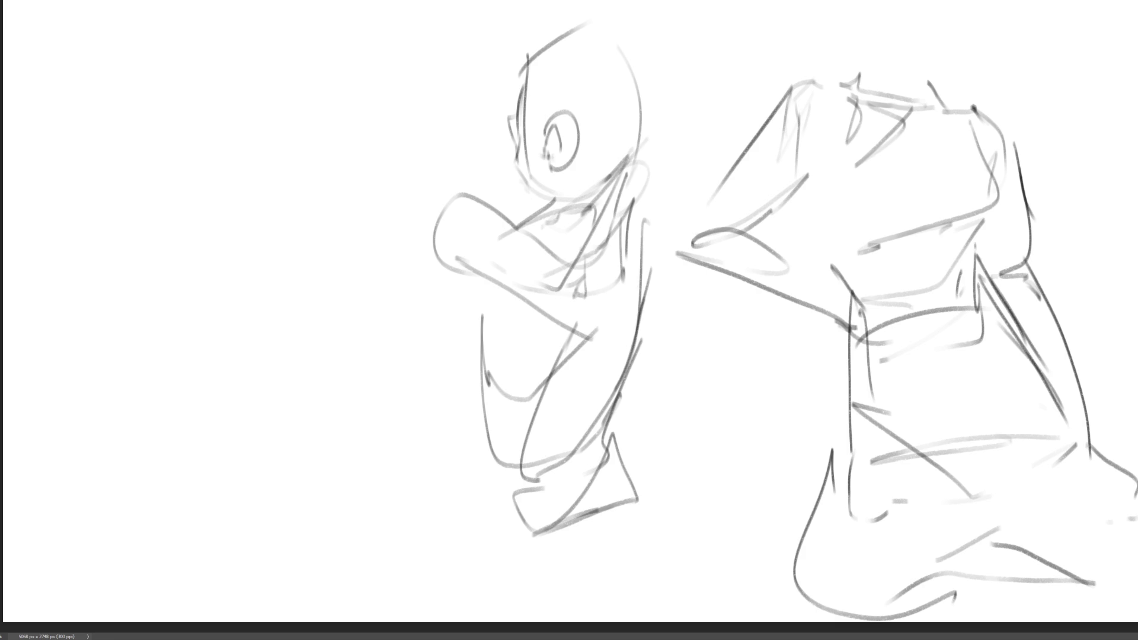
Sketch the new head shape with guide lines, chin and ear.
mouse_move(189, 117)
left_mouse_down()
mouse_move(208, 86)
mouse_move(297, 131)
mouse_move(208, 170)
mouse_move(220, 187)
mouse_move(234, 161)
left_mouse_up()
mouse_move(262, 85)
left_mouse_down()
mouse_move(253, 106)
mouse_move(271, 97)
left_mouse_up()
mouse_move(214, 130)
left_mouse_down()
mouse_move(222, 136)
mouse_move(219, 91)
mouse_move(253, 89)
left_mouse_up()
mouse_move(211, 153)
left_mouse_down()
mouse_move(247, 200)
mouse_move(277, 190)
left_mouse_up()
left_click_drag(306, 142, 295, 168)
mouse_move(311, 108)
left_mouse_down()
mouse_move(306, 120)
mouse_move(324, 110)
mouse_move(310, 119)
left_mouse_up()
Rough in flowing hair around the head with a hair ornament and hanging strands.
left_click_drag(278, 43, 293, 124)
left_click_drag(295, 70, 303, 130)
mouse_move(226, 59)
left_mouse_down()
mouse_move(164, 137)
mouse_move(179, 141)
left_mouse_up()
mouse_move(177, 164)
left_mouse_down()
mouse_move(145, 104)
mouse_move(194, 29)
mouse_move(247, 45)
left_mouse_up()
mouse_move(201, 30)
left_mouse_down()
mouse_move(143, 113)
mouse_move(181, 184)
mouse_move(203, 193)
left_mouse_up()
left_click_drag(298, 60, 326, 91)
mouse_move(249, 21)
left_mouse_down()
mouse_move(329, 106)
mouse_move(331, 128)
left_mouse_up()
mouse_move(336, 98)
left_mouse_down()
mouse_move(359, 47)
mouse_move(350, 122)
mouse_move(368, 127)
left_mouse_up()
left_click_drag(353, 122, 434, 69)
mouse_move(369, 127)
left_mouse_down()
mouse_move(383, 141)
mouse_move(307, 162)
mouse_move(315, 210)
left_mouse_up()
left_click_drag(323, 136, 320, 219)
Draw the neck, shoulder line, torso and a long arm line from the shoulder.
left_click_drag(268, 193, 280, 248)
left_click_drag(252, 194, 298, 156)
mouse_move(333, 200)
left_mouse_down()
mouse_move(280, 242)
mouse_move(330, 168)
left_mouse_up()
left_click_drag(332, 184, 329, 215)
mouse_move(314, 226)
left_mouse_down()
mouse_move(307, 238)
mouse_move(319, 234)
mouse_move(303, 234)
mouse_move(334, 253)
left_mouse_up()
mouse_move(262, 228)
left_mouse_down()
mouse_move(236, 267)
mouse_move(382, 174)
left_mouse_up()
left_click_drag(404, 188, 424, 312)
left_click_drag(244, 293, 289, 368)
left_click_drag(245, 284, 240, 350)
left_click_drag(245, 268, 207, 371)
Add hair strands beside the neck, then the bust, torso side and lower leg.
mouse_move(230, 160)
left_mouse_down()
mouse_move(209, 207)
mouse_move(223, 216)
left_mouse_up()
left_click_drag(216, 209, 220, 266)
mouse_move(217, 268)
left_mouse_down()
mouse_move(222, 281)
mouse_move(169, 347)
mouse_move(191, 401)
mouse_move(209, 355)
mouse_move(239, 379)
mouse_move(372, 290)
mouse_move(314, 379)
left_mouse_up()
left_click_drag(318, 375, 288, 405)
mouse_move(359, 352)
left_mouse_down()
mouse_move(297, 405)
mouse_move(348, 377)
left_mouse_up()
left_click_drag(382, 305, 377, 342)
left_click_drag(370, 199, 403, 180)
mouse_move(403, 199)
left_mouse_down()
mouse_move(418, 397)
mouse_move(407, 392)
left_mouse_up()
left_click_drag(409, 379, 409, 471)
left_click_drag(376, 417, 454, 589)
Draw the folded legs, feet and the kneeling hip outline at the base.
left_click_drag(423, 379, 442, 539)
mouse_move(428, 539)
left_mouse_down()
mouse_move(478, 552)
mouse_move(489, 582)
mouse_move(477, 578)
left_mouse_up()
mouse_move(392, 465)
left_mouse_down()
mouse_move(425, 554)
mouse_move(309, 480)
left_mouse_up()
mouse_move(299, 430)
left_mouse_down()
mouse_move(297, 486)
mouse_move(308, 437)
left_mouse_up()
mouse_move(305, 437)
left_mouse_down()
mouse_move(373, 423)
mouse_move(331, 498)
left_mouse_up()
left_click_drag(332, 500, 276, 466)
left_click_drag(282, 403, 279, 466)
mouse_move(265, 407)
left_mouse_down()
mouse_move(122, 481)
mouse_move(151, 573)
left_mouse_up()
mouse_move(148, 575)
left_mouse_down()
mouse_move(258, 521)
mouse_move(275, 619)
mouse_move(404, 584)
left_mouse_up()
left_click_drag(384, 496, 385, 585)
left_click_drag(286, 409, 323, 462)
mouse_move(282, 409)
left_mouse_down()
mouse_move(276, 532)
mouse_move(394, 580)
mouse_move(132, 604)
mouse_move(126, 492)
mouse_move(84, 576)
mouse_move(130, 576)
left_mouse_up()
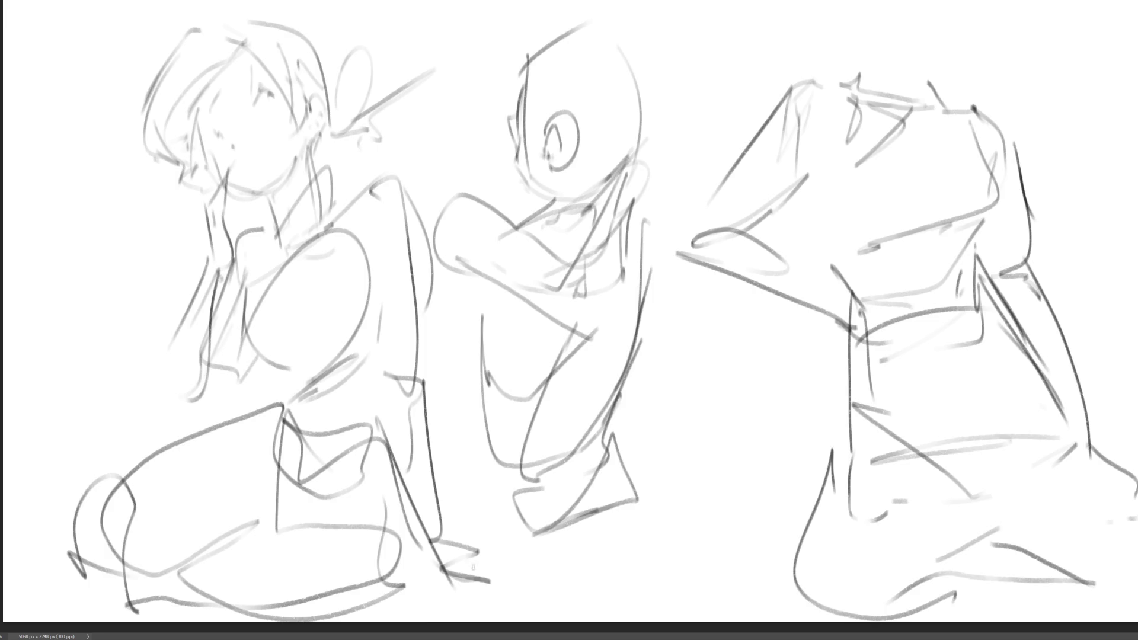
Mirror the canvas and draw a dark head oval on the middle figure.
key("h")
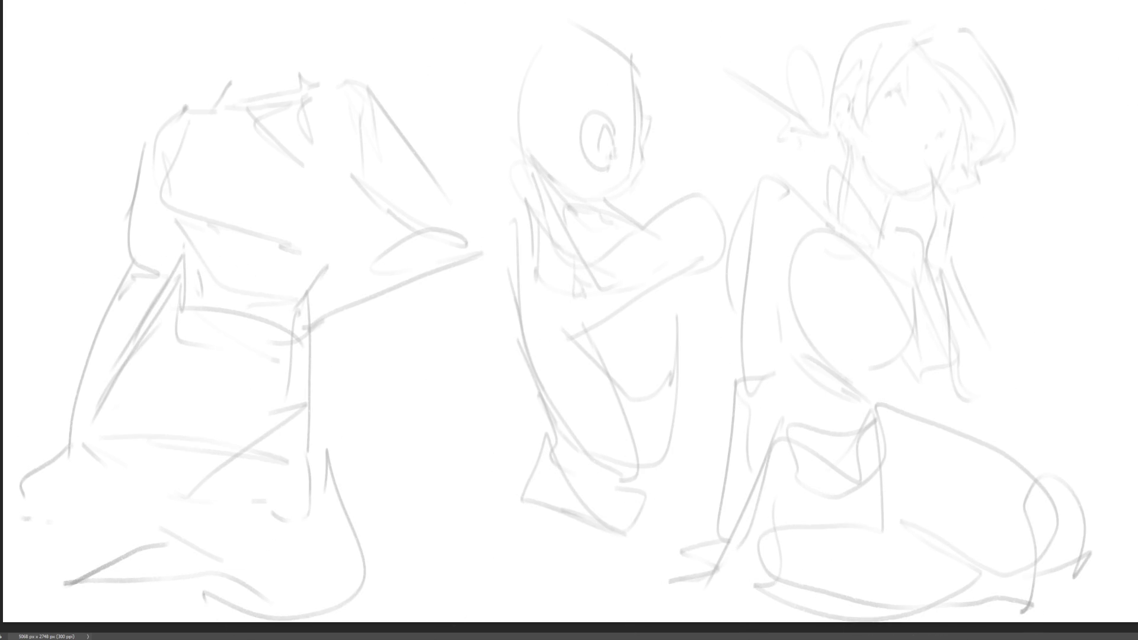
left_click_drag(498, 78, 507, 138)
mouse_move(501, 98)
left_mouse_down()
mouse_move(526, 60)
mouse_move(568, 145)
left_mouse_up()
mouse_move(501, 130)
left_mouse_down()
mouse_move(548, 166)
mouse_move(517, 125)
mouse_move(537, 111)
mouse_move(551, 126)
mouse_move(534, 89)
left_mouse_up()
Add face guides, a mouth and the raised hand beside the middle figure's face.
mouse_move(520, 115)
left_mouse_down()
mouse_move(537, 111)
mouse_move(544, 140)
left_mouse_up()
left_click_drag(484, 99, 486, 112)
left_click_drag(572, 112, 568, 143)
mouse_move(572, 137)
left_mouse_down()
mouse_move(545, 165)
mouse_move(557, 198)
mouse_move(581, 195)
mouse_move(548, 247)
mouse_move(473, 163)
mouse_move(491, 213)
left_mouse_up()
mouse_move(486, 221)
left_mouse_down()
mouse_move(447, 258)
mouse_move(521, 218)
left_mouse_up()
mouse_move(501, 231)
left_mouse_down()
mouse_move(511, 287)
mouse_move(593, 275)
mouse_move(584, 225)
left_mouse_up()
Ink the middle figure's torso contours, waist and bent leg.
left_click_drag(581, 181, 601, 228)
left_click_drag(559, 277, 593, 275)
left_click_drag(513, 277, 609, 274)
mouse_move(605, 243)
left_mouse_down()
mouse_move(617, 271)
mouse_move(600, 307)
left_mouse_up()
mouse_move(604, 318)
left_mouse_down()
mouse_move(544, 313)
mouse_move(545, 333)
left_mouse_up()
mouse_move(498, 313)
left_mouse_down()
mouse_move(559, 324)
mouse_move(498, 438)
mouse_move(616, 338)
left_mouse_up()
mouse_move(618, 337)
left_mouse_down()
mouse_move(614, 365)
mouse_move(532, 456)
mouse_move(576, 467)
left_mouse_up()
Draw the right leg and feet, diagonal leg lines and the left arm.
left_click_drag(481, 448, 511, 454)
left_click_drag(598, 449, 554, 453)
left_click_drag(640, 308, 642, 353)
left_click_drag(621, 284, 649, 385)
left_click_drag(642, 391, 622, 394)
left_click_drag(503, 365, 693, 407)
mouse_move(692, 362)
left_mouse_down()
mouse_move(690, 398)
mouse_move(503, 363)
left_mouse_up()
left_click_drag(486, 169, 464, 307)
Draw lines across the arms and torso, a long crossing line and hair curves.
left_click_drag(435, 240, 650, 264)
mouse_move(598, 185)
left_mouse_down()
mouse_move(641, 256)
mouse_move(603, 301)
left_mouse_up()
left_click_drag(604, 293, 655, 246)
left_click_drag(383, 238, 739, 236)
left_click_drag(693, 180, 659, 218)
mouse_move(561, 49)
left_mouse_down()
mouse_move(574, 61)
mouse_move(570, 105)
left_mouse_up()
Outline the hair, the left leg and feet, and ground lines under the feet.
left_click_drag(517, 51, 586, 129)
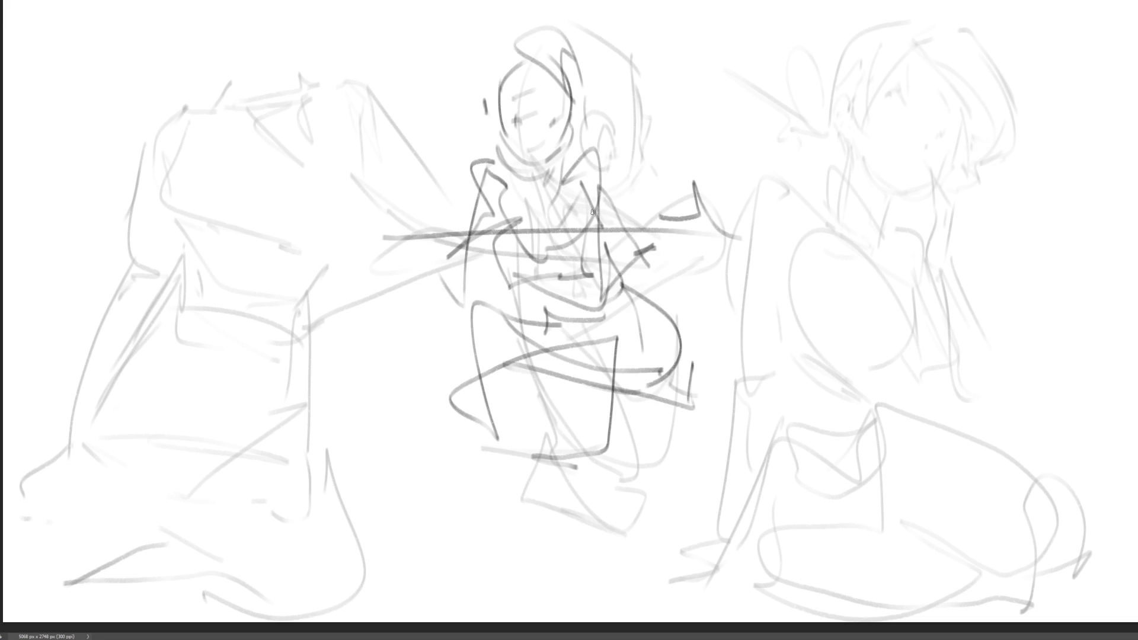
mouse_move(468, 320)
left_mouse_down()
mouse_move(496, 489)
mouse_move(616, 382)
mouse_move(610, 468)
mouse_move(581, 494)
mouse_move(639, 505)
left_mouse_up()
left_click_drag(450, 488, 669, 516)
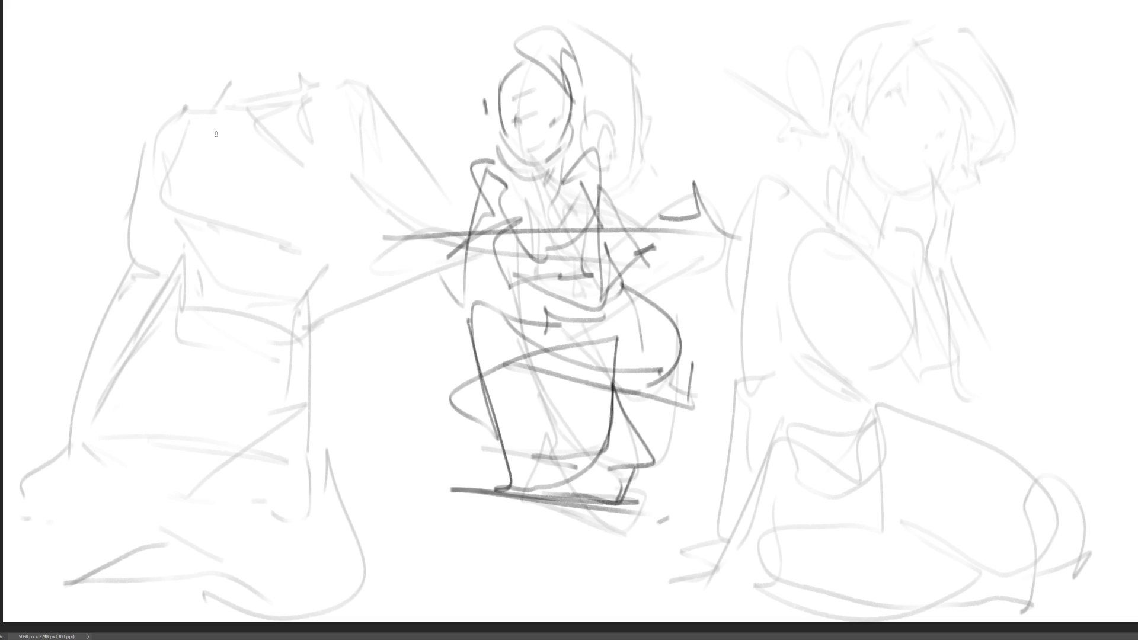
Ink the left figure's face outline, jaw, eyes, brow and cheek marks.
mouse_move(220, 76)
left_mouse_down()
mouse_move(216, 110)
mouse_move(280, 43)
mouse_move(311, 142)
left_mouse_up()
left_click_drag(222, 145, 266, 175)
left_click_drag(294, 171, 313, 157)
left_click_drag(320, 114, 295, 185)
mouse_move(278, 96)
left_mouse_down()
mouse_move(256, 116)
mouse_move(309, 130)
left_mouse_up()
mouse_move(279, 72)
left_mouse_down()
mouse_move(323, 109)
mouse_move(286, 186)
left_mouse_up()
left_click_drag(211, 117, 240, 188)
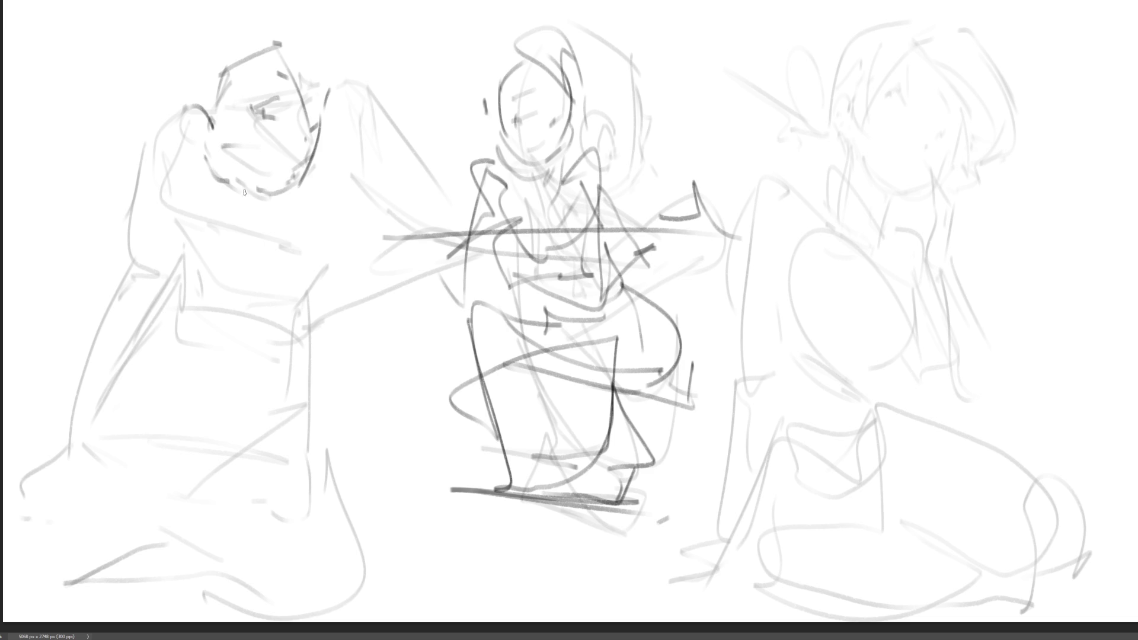
Draw the left figure's neck, collar, side and bust curves down the torso.
mouse_move(201, 140)
left_mouse_down()
mouse_move(204, 203)
mouse_move(252, 214)
mouse_move(254, 239)
mouse_move(201, 226)
mouse_move(252, 237)
mouse_move(217, 270)
left_mouse_up()
left_click_drag(195, 208, 198, 225)
left_click_drag(204, 205, 226, 212)
mouse_move(194, 163)
left_mouse_down()
mouse_move(180, 255)
mouse_move(202, 287)
left_mouse_up()
mouse_move(191, 267)
left_mouse_down()
mouse_move(256, 216)
mouse_move(302, 295)
mouse_move(249, 307)
left_mouse_up()
left_click_drag(221, 304, 178, 252)
left_click_drag(187, 199, 176, 342)
left_click_drag(183, 244, 178, 328)
left_click_drag(299, 245, 178, 315)
Sweep a long side curve plus the arm and lap curves.
mouse_move(330, 268)
left_mouse_down()
mouse_move(342, 224)
mouse_move(362, 293)
mouse_move(344, 322)
left_mouse_up()
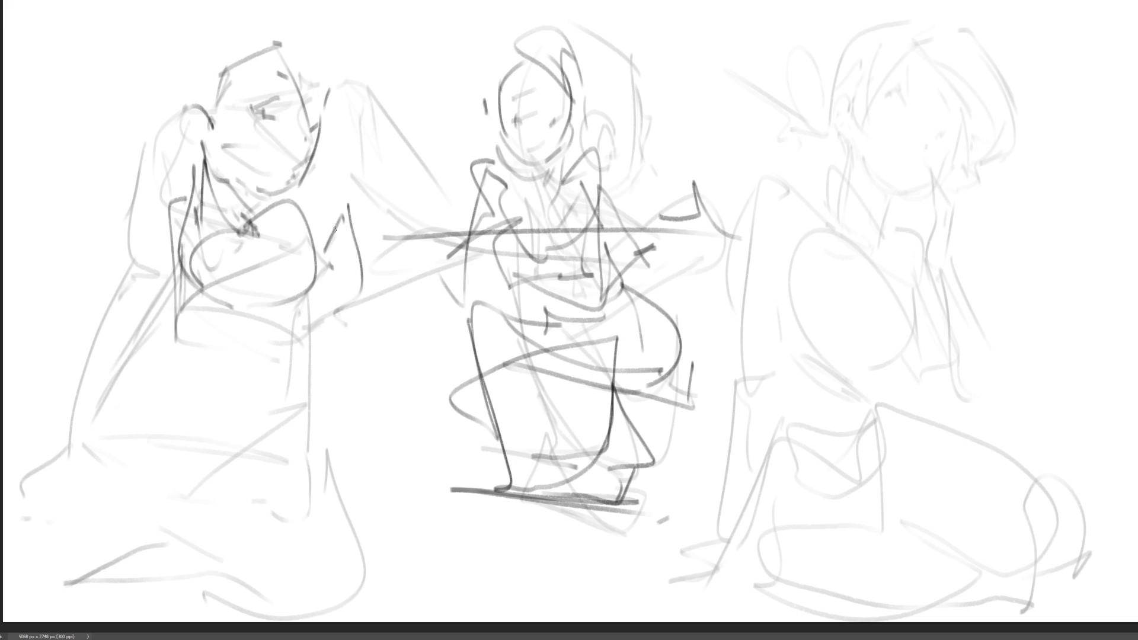
left_click_drag(348, 201, 303, 333)
left_click_drag(306, 314, 204, 336)
left_click_drag(167, 237, 156, 299)
left_click_drag(166, 240, 125, 308)
left_click_drag(288, 326, 152, 354)
mouse_move(348, 204)
left_mouse_down()
mouse_move(400, 276)
mouse_move(115, 422)
mouse_move(88, 461)
left_mouse_up()
Draw the lap folds, legs and feet below the left figure.
left_click_drag(91, 460, 307, 410)
mouse_move(166, 435)
left_mouse_down()
mouse_move(254, 474)
mouse_move(344, 396)
left_mouse_up()
left_click_drag(340, 398, 350, 471)
left_click_drag(202, 437, 233, 474)
mouse_move(231, 474)
left_mouse_down()
mouse_move(282, 491)
mouse_move(352, 456)
left_mouse_up()
left_click_drag(358, 451, 367, 533)
mouse_move(215, 479)
left_mouse_down()
mouse_move(254, 565)
mouse_move(358, 451)
left_mouse_up()
left_click_drag(403, 564, 262, 569)
Add knee loops and side lines to the left figure.
left_click_drag(259, 524, 254, 599)
left_click_drag(354, 501, 385, 563)
mouse_move(367, 422)
left_mouse_down()
mouse_move(407, 543)
mouse_move(385, 522)
left_mouse_up()
mouse_move(303, 31)
left_mouse_down()
mouse_move(306, 108)
mouse_move(324, 89)
left_mouse_up()
Draw hair over the left figure's crown and sides, and mark the right figure's eye.
left_click_drag(331, 50, 326, 74)
mouse_move(291, 22)
left_mouse_down()
mouse_move(278, 57)
mouse_move(279, 18)
left_mouse_up()
left_click_drag(230, 30, 210, 91)
mouse_move(260, 18)
left_mouse_down()
mouse_move(203, 62)
mouse_move(178, 172)
left_mouse_up()
left_click_drag(347, 148, 343, 167)
left_click_drag(332, 87, 336, 103)
left_click_drag(330, 91, 341, 151)
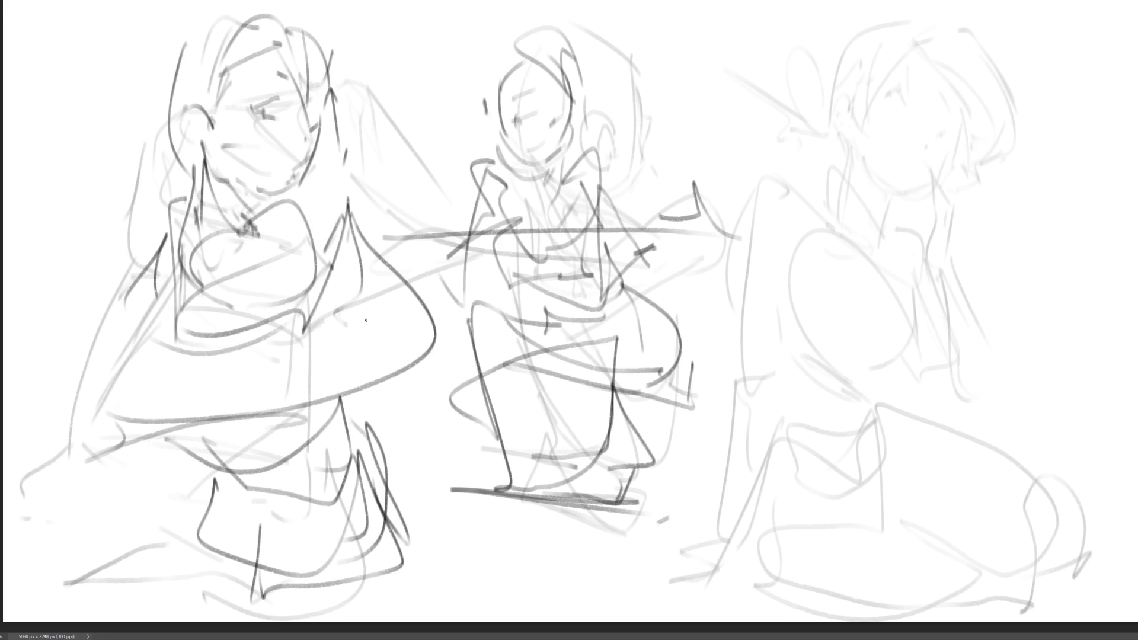
left_click_drag(893, 105, 914, 112)
Ink the right figure's eye, mouth, chin, jaw and neck lines.
mouse_move(913, 96)
left_mouse_down()
mouse_move(915, 110)
mouse_move(920, 94)
left_mouse_up()
left_click_drag(921, 160, 942, 137)
left_click_drag(951, 112, 927, 145)
left_click_drag(935, 173, 954, 224)
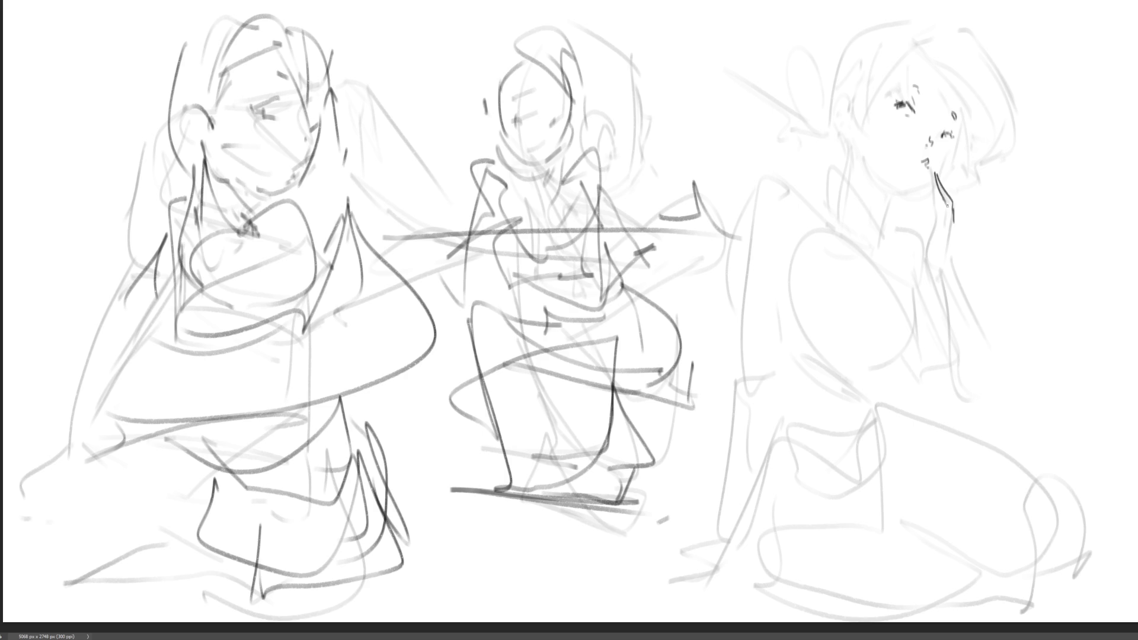
mouse_move(927, 184)
left_mouse_down()
mouse_move(941, 207)
mouse_move(921, 200)
left_mouse_up()
Ink the ear, hand, arm, shoulder, chest and the lap, legs and back contours.
left_click_drag(948, 267, 1010, 376)
mouse_move(762, 201)
left_mouse_down()
mouse_move(825, 252)
mouse_move(741, 408)
left_mouse_up()
mouse_move(794, 343)
left_mouse_down()
mouse_move(833, 250)
mouse_move(794, 332)
mouse_move(853, 382)
mouse_move(913, 350)
left_mouse_up()
mouse_move(913, 291)
left_mouse_down()
mouse_move(931, 386)
mouse_move(800, 476)
left_mouse_up()
mouse_move(912, 392)
left_mouse_down()
mouse_move(764, 578)
mouse_move(900, 409)
mouse_move(827, 604)
mouse_move(773, 607)
left_mouse_up()
left_click_drag(782, 583, 863, 577)
left_click_drag(922, 424, 901, 527)
left_click_drag(922, 425, 1090, 497)
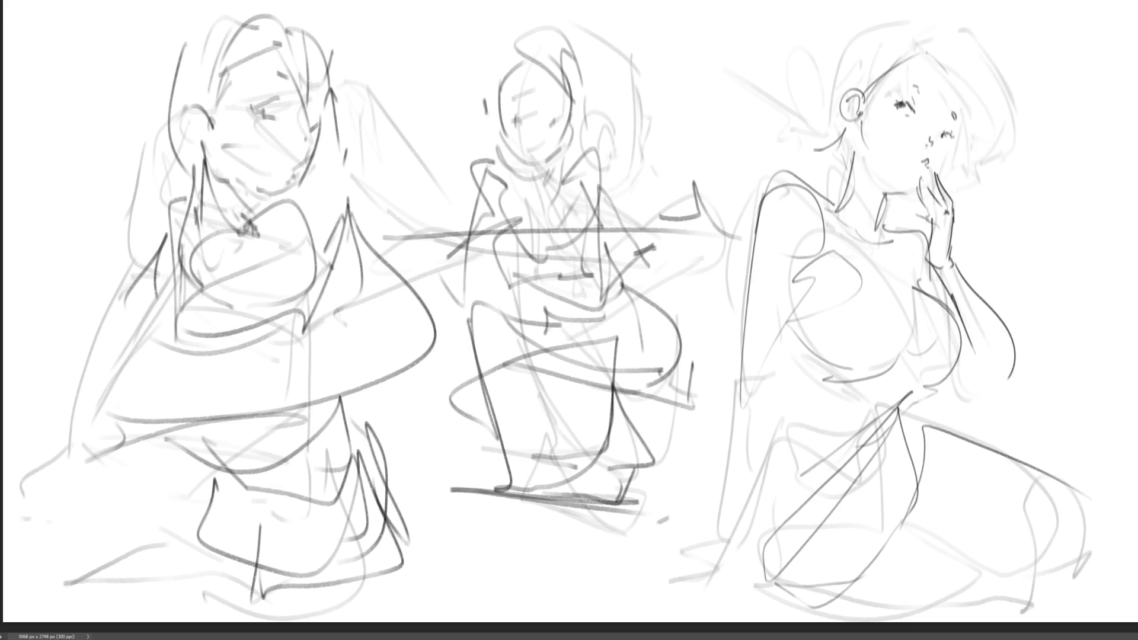
Mirror the canvas horizontally and fade the middle figure's strokes.
key("h")
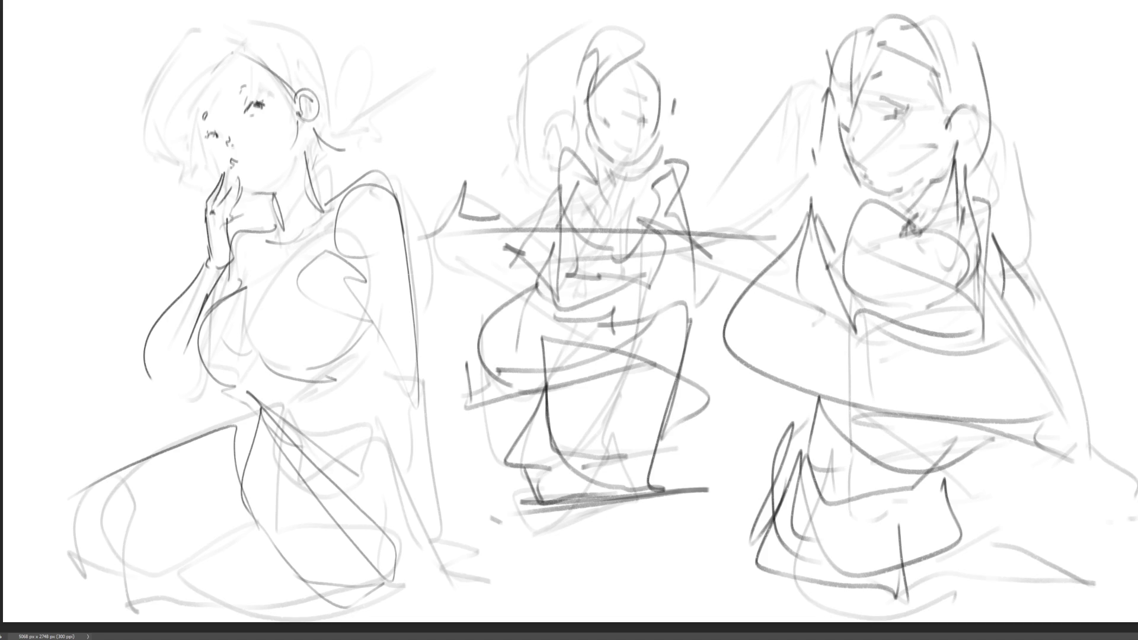
mouse_move(1049, 260)
left_mouse_down()
mouse_move(865, 178)
mouse_move(557, 474)
mouse_move(207, 355)
mouse_move(891, 465)
left_mouse_up()
left_click(891, 466)
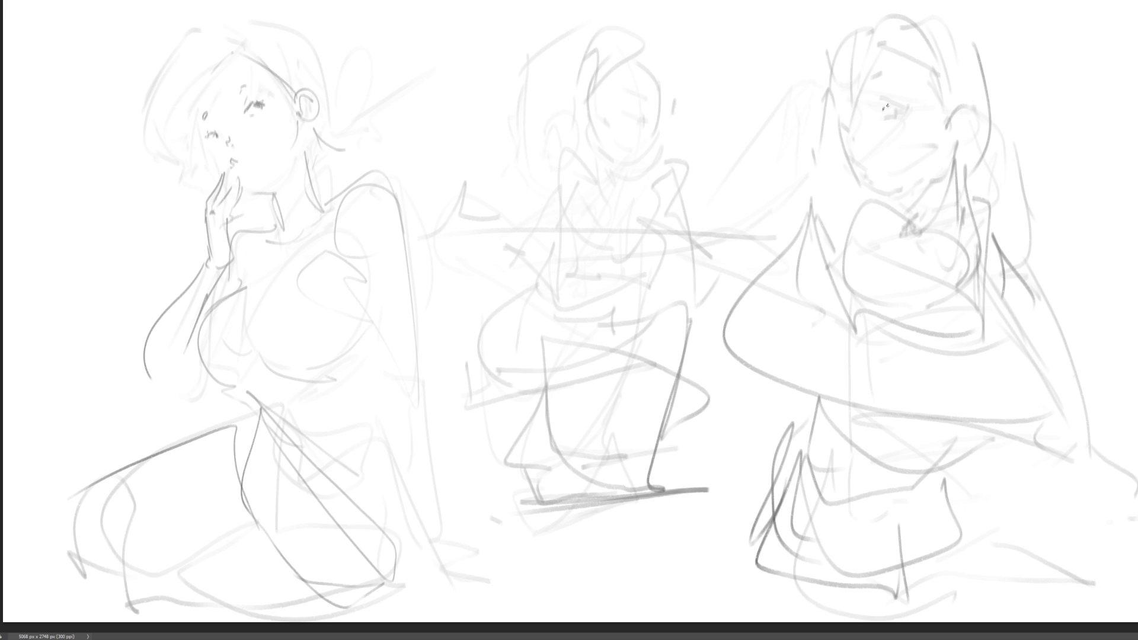
Darken the right figure's eye and lashes, and draw its mouth, cheek and jaw.
mouse_move(882, 107)
left_mouse_down()
mouse_move(894, 102)
mouse_move(903, 116)
left_mouse_up()
left_click_drag(894, 104, 901, 106)
mouse_move(884, 101)
left_mouse_down()
mouse_move(874, 104)
mouse_move(874, 72)
left_mouse_up()
left_click_drag(861, 166, 872, 178)
left_click_drag(846, 133, 853, 160)
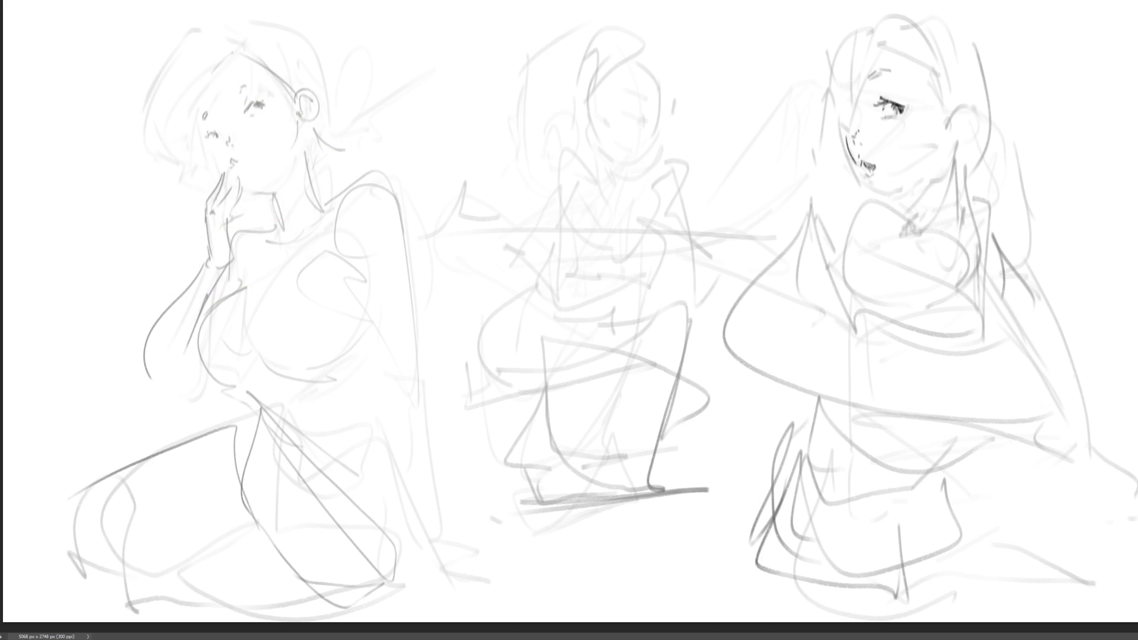
Add a stroke by the ear, a hair line along the cheek and the forehead hairline.
mouse_move(946, 130)
left_mouse_down()
mouse_move(945, 147)
mouse_move(971, 96)
mouse_move(958, 130)
left_mouse_up()
left_click_drag(920, 67, 944, 118)
mouse_move(883, 50)
left_mouse_down()
mouse_move(919, 68)
mouse_move(862, 77)
mouse_move(844, 177)
left_mouse_up()
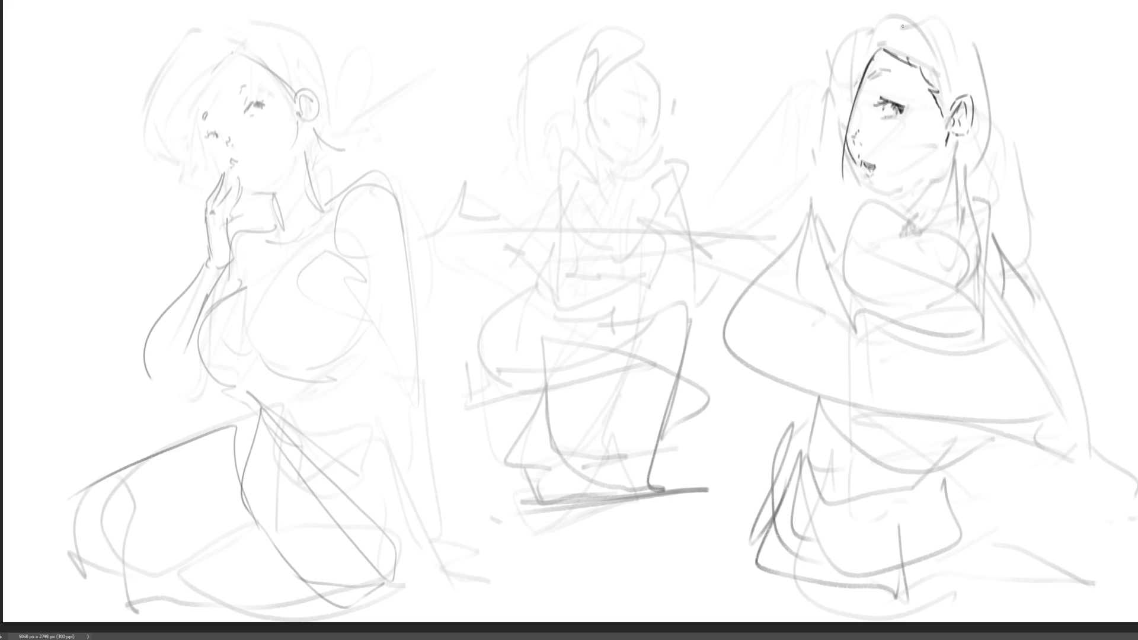
Redo the face edge and add hair to the left, a hair arc and forehead.
key("ctrl+z")
left_click_drag(871, 58, 843, 179)
left_click_drag(857, 107, 852, 123)
mouse_move(812, 79)
left_mouse_down()
mouse_move(829, 161)
mouse_move(848, 183)
left_mouse_up()
left_click_drag(812, 66, 854, 16)
mouse_move(878, 17)
left_mouse_down()
mouse_move(910, 67)
mouse_move(915, 173)
mouse_move(950, 169)
left_mouse_up()
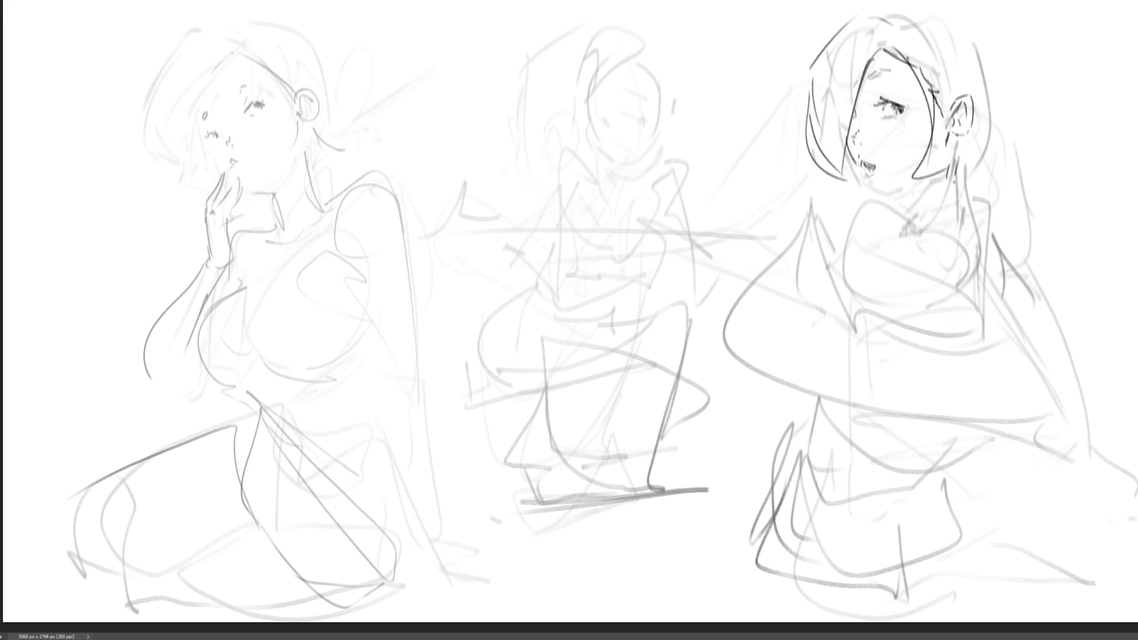
Redraw the face edge as a long line and darken the chin and jawline toward the neck.
key("ctrl+z")
left_click_drag(921, 60, 928, 196)
mouse_move(819, 170)
left_mouse_down()
mouse_move(829, 195)
mouse_move(848, 191)
left_mouse_up()
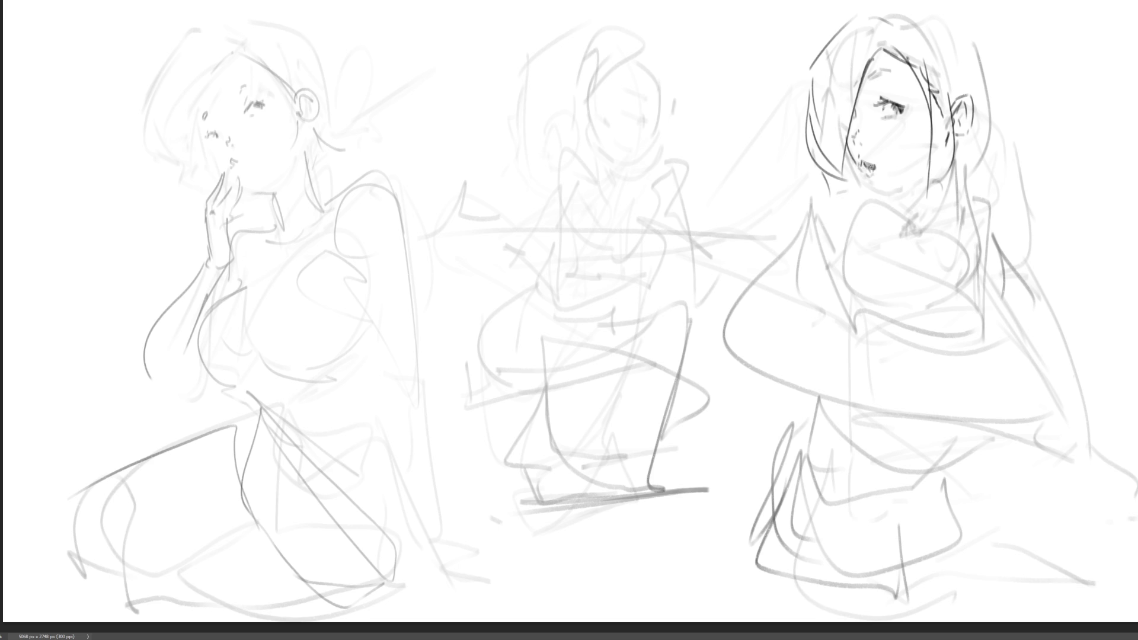
left_click_drag(861, 171, 873, 193)
left_click_drag(876, 193, 916, 177)
mouse_move(951, 139)
left_mouse_down()
mouse_move(939, 174)
mouse_move(909, 193)
left_mouse_up()
Draw hair across the top of the head and strands down both sides.
left_click_drag(820, 35, 914, 1)
left_click_drag(849, 19, 859, 13)
mouse_move(860, 16)
left_mouse_down()
mouse_move(945, 1)
mouse_move(991, 59)
left_mouse_up()
mouse_move(943, 1)
left_mouse_down()
mouse_move(1001, 58)
mouse_move(993, 134)
left_mouse_up()
left_click_drag(1024, 77, 1007, 140)
mouse_move(1023, 108)
left_mouse_down()
mouse_move(1059, 137)
mouse_move(1010, 181)
left_mouse_up()
left_click_drag(1000, 184, 992, 189)
left_click_drag(820, 26, 854, 3)
left_click_drag(1023, 106, 1025, 149)
left_click_drag(1018, 174, 1009, 185)
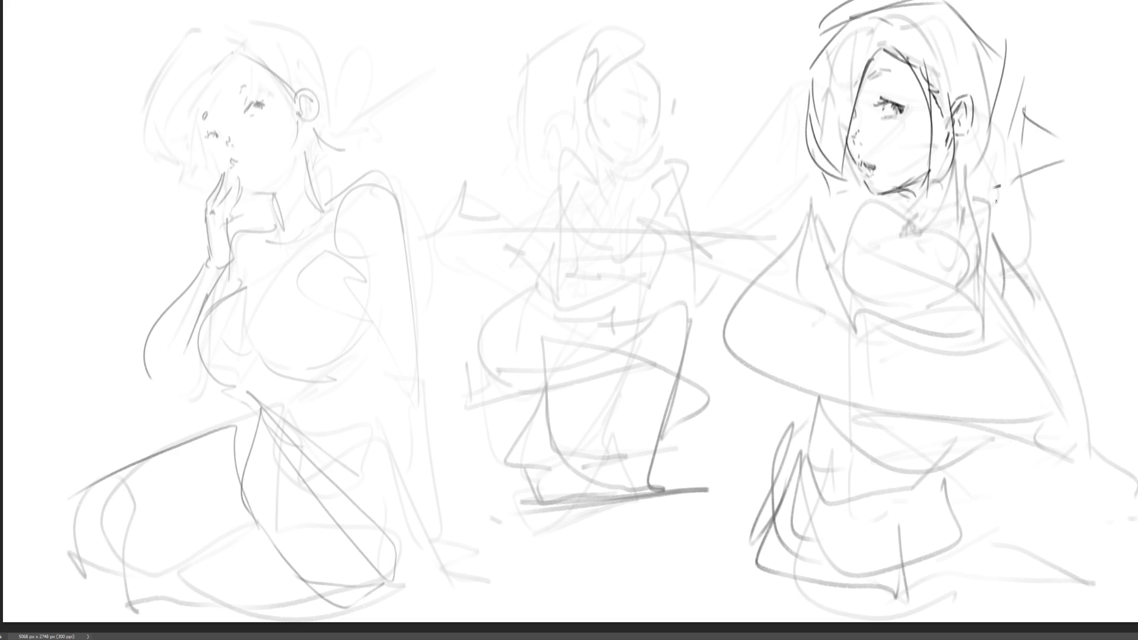
Strengthen the jaw and ear line, then lasso the head and start scaling it.
left_click_drag(930, 155, 936, 133)
mouse_move(1069, 81)
left_mouse_down()
mouse_move(983, 5)
mouse_move(764, 160)
mouse_move(858, 191)
mouse_move(942, 190)
mouse_move(1025, 219)
mouse_move(1091, 179)
left_mouse_up()
key("ctrl+t")
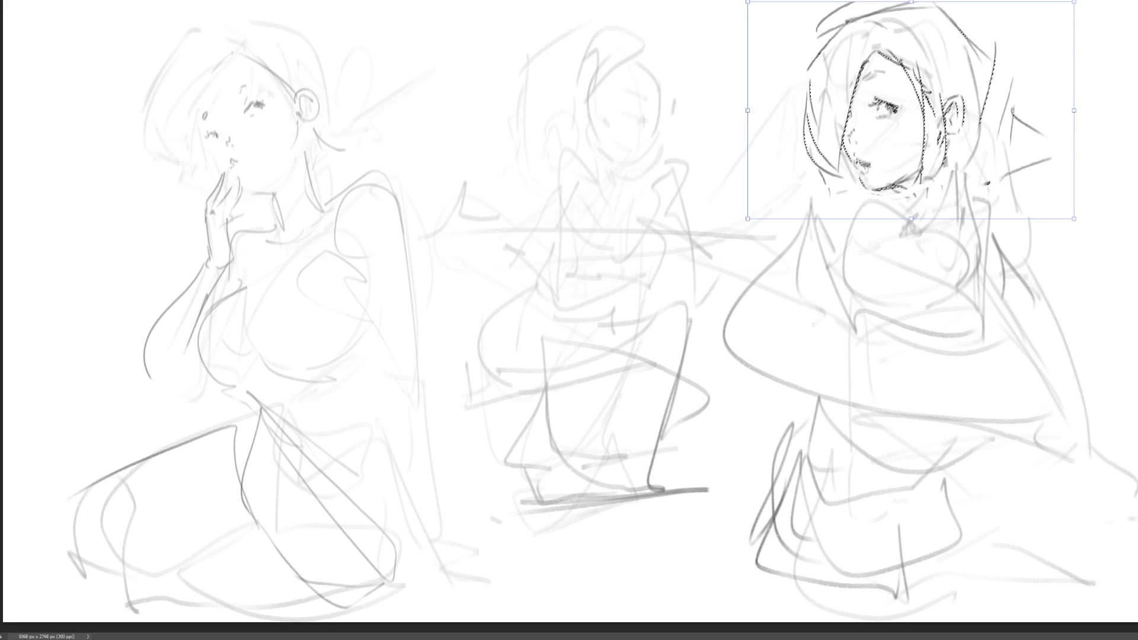
Apply the head transformation, deselect, and sketch the collar and neck lines.
key("Return")
key("ctrl+d")
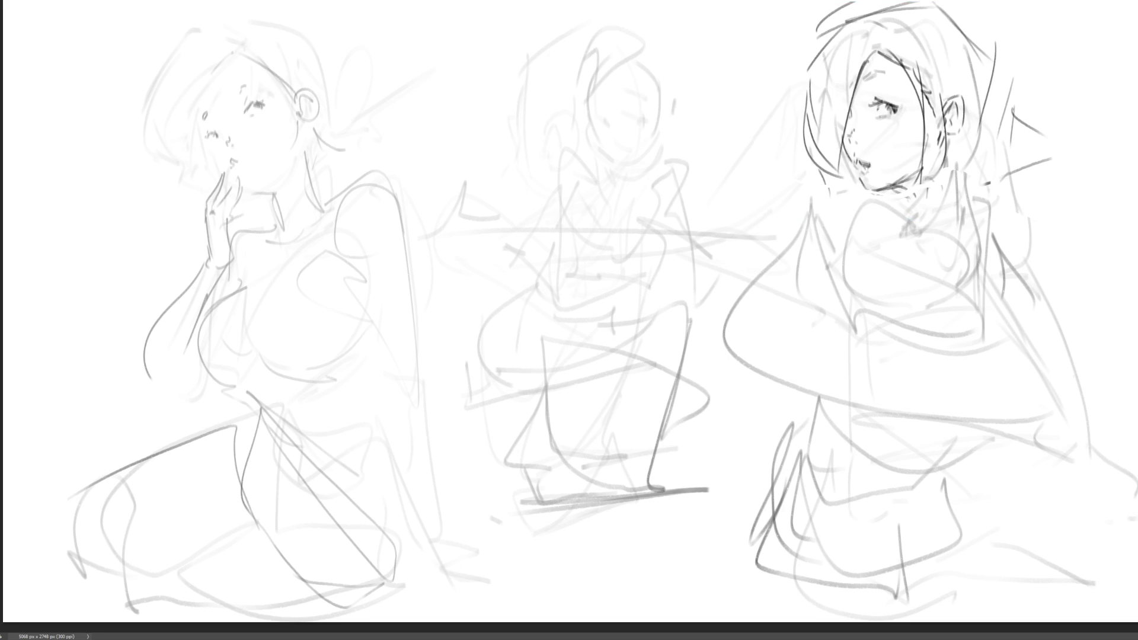
left_click_drag(917, 189, 903, 215)
left_click_drag(941, 177, 931, 191)
mouse_move(950, 136)
left_mouse_down()
mouse_move(955, 204)
mouse_move(971, 188)
left_mouse_up()
mouse_move(965, 189)
left_mouse_down()
mouse_move(937, 207)
mouse_move(883, 195)
mouse_move(813, 263)
left_mouse_up()
Draw the collar lines and shoulder contour of the right figure.
mouse_move(918, 203)
left_mouse_down()
mouse_move(814, 255)
mouse_move(908, 216)
left_mouse_up()
left_click_drag(863, 193, 842, 244)
left_click_drag(880, 212, 838, 307)
mouse_move(908, 208)
left_mouse_down()
mouse_move(878, 213)
mouse_move(929, 234)
left_mouse_up()
left_click_drag(891, 180, 874, 219)
left_click_drag(936, 202, 892, 220)
mouse_move(930, 172)
left_mouse_down()
mouse_move(993, 251)
mouse_move(1001, 237)
mouse_move(1010, 356)
mouse_move(984, 345)
left_mouse_up()
Sketch the shoulder curves and a doubled chest oval, and add hair strands.
mouse_move(957, 350)
left_mouse_down()
mouse_move(866, 367)
mouse_move(914, 378)
mouse_move(862, 349)
left_mouse_up()
left_click_drag(874, 309, 854, 319)
left_click_drag(833, 177, 798, 278)
mouse_move(842, 176)
left_mouse_down()
mouse_move(837, 275)
mouse_move(809, 327)
left_mouse_up()
mouse_move(794, 333)
left_mouse_down()
mouse_move(800, 346)
mouse_move(965, 354)
left_mouse_up()
Add chest and side diagonals, hip, lap and base lines, and the long back curve.
left_click_drag(835, 404, 987, 353)
left_click_drag(936, 452, 1008, 314)
mouse_move(998, 363)
left_mouse_down()
mouse_move(1012, 349)
mouse_move(851, 521)
left_mouse_up()
mouse_move(855, 371)
left_mouse_down()
mouse_move(810, 418)
mouse_move(824, 466)
left_mouse_up()
left_click_drag(831, 468, 916, 487)
left_click_drag(943, 422, 950, 528)
left_click_drag(949, 529, 821, 551)
mouse_move(982, 247)
left_mouse_down()
mouse_move(976, 448)
mouse_move(993, 468)
left_mouse_up()
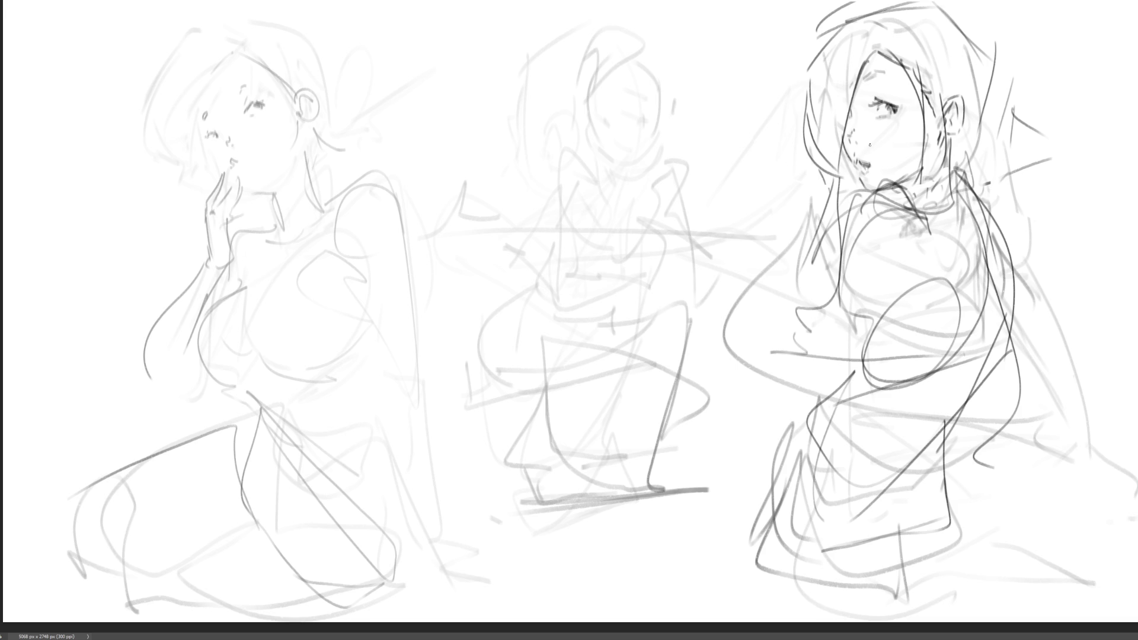
Draw the eyebrow and inner corner, and darken the right figure's eye, undoing eyelid attempts.
left_click_drag(864, 87, 884, 77)
key("ctrl+z")
key("ctrl+z")
key("ctrl+z")
key("ctrl+z")
left_click_drag(872, 111, 895, 104)
key("ctrl+z")
key("ctrl+z")
left_click_drag(865, 110, 875, 107)
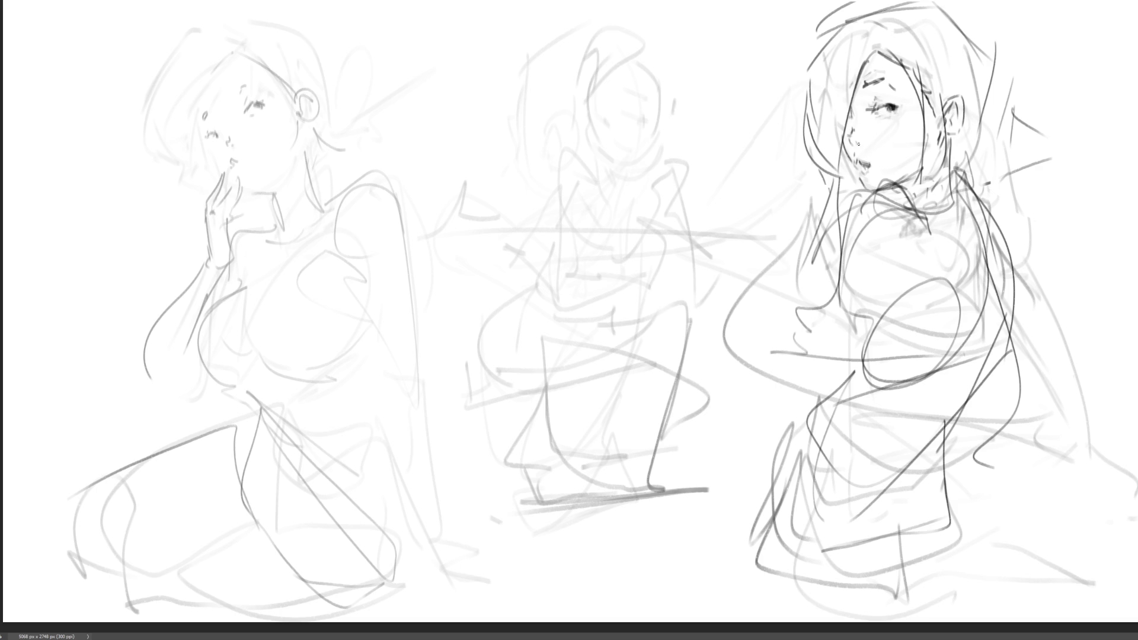
mouse_move(858, 120)
left_mouse_down()
mouse_move(870, 113)
mouse_move(892, 131)
mouse_move(872, 171)
left_mouse_up()
Sketch long diagonal lines on both sides of the right figure's head.
mouse_move(874, 30)
left_mouse_down()
mouse_move(781, 163)
mouse_move(658, 211)
mouse_move(756, 98)
left_mouse_up()
left_click_drag(700, 162, 810, 197)
left_click_drag(954, 64, 1020, 108)
left_click_drag(1042, 171, 999, 212)
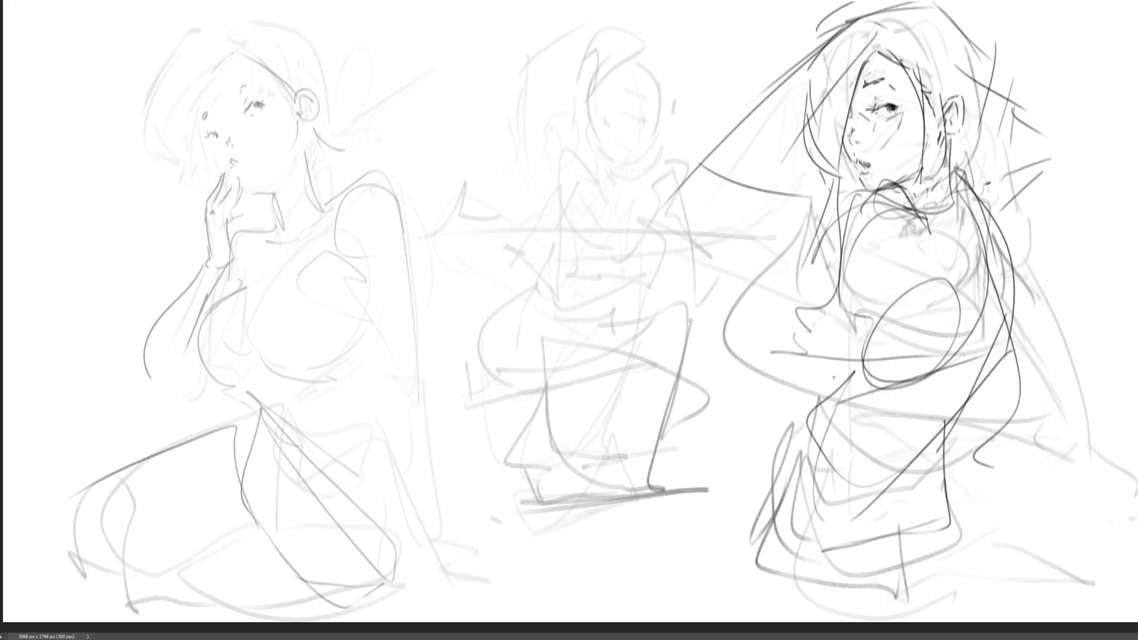
Draw an eye on the middle figure's face and begin outlining her face and hair.
left_click_drag(600, 114, 609, 125)
mouse_move(604, 118)
left_mouse_down()
mouse_move(642, 124)
mouse_move(632, 93)
left_mouse_up()
mouse_move(593, 83)
left_mouse_down()
mouse_move(591, 137)
mouse_move(624, 66)
mouse_move(646, 49)
left_mouse_up()
Ink the middle figure's face outline, curled hair, jaw and chin, undoing a stray neck stroke.
mouse_move(652, 54)
left_mouse_down()
mouse_move(631, 27)
mouse_move(584, 68)
left_mouse_up()
mouse_move(578, 70)
left_mouse_down()
mouse_move(568, 98)
mouse_move(589, 146)
left_mouse_up()
mouse_move(649, 71)
left_mouse_down()
mouse_move(667, 128)
mouse_move(680, 90)
left_mouse_up()
mouse_move(650, 40)
left_mouse_down()
mouse_move(684, 113)
mouse_move(688, 140)
mouse_move(675, 145)
left_mouse_up()
mouse_move(603, 152)
left_mouse_down()
mouse_move(652, 155)
mouse_move(638, 181)
mouse_move(613, 181)
left_mouse_up()
mouse_move(668, 157)
left_mouse_down()
mouse_move(610, 184)
mouse_move(634, 187)
mouse_move(644, 156)
mouse_move(632, 176)
left_mouse_up()
key("ctrl+z")
key("ctrl+z")
key("ctrl+z")
Hatch the collar, draw the shoulders and crossed arms, and add a hand below the fist.
left_click_drag(641, 157, 640, 171)
mouse_move(638, 173)
left_mouse_down()
mouse_move(620, 195)
mouse_move(597, 192)
mouse_move(633, 199)
left_mouse_up()
mouse_move(642, 193)
left_mouse_down()
mouse_move(652, 181)
mouse_move(680, 200)
left_mouse_up()
mouse_move(606, 179)
left_mouse_down()
mouse_move(597, 170)
mouse_move(551, 223)
left_mouse_up()
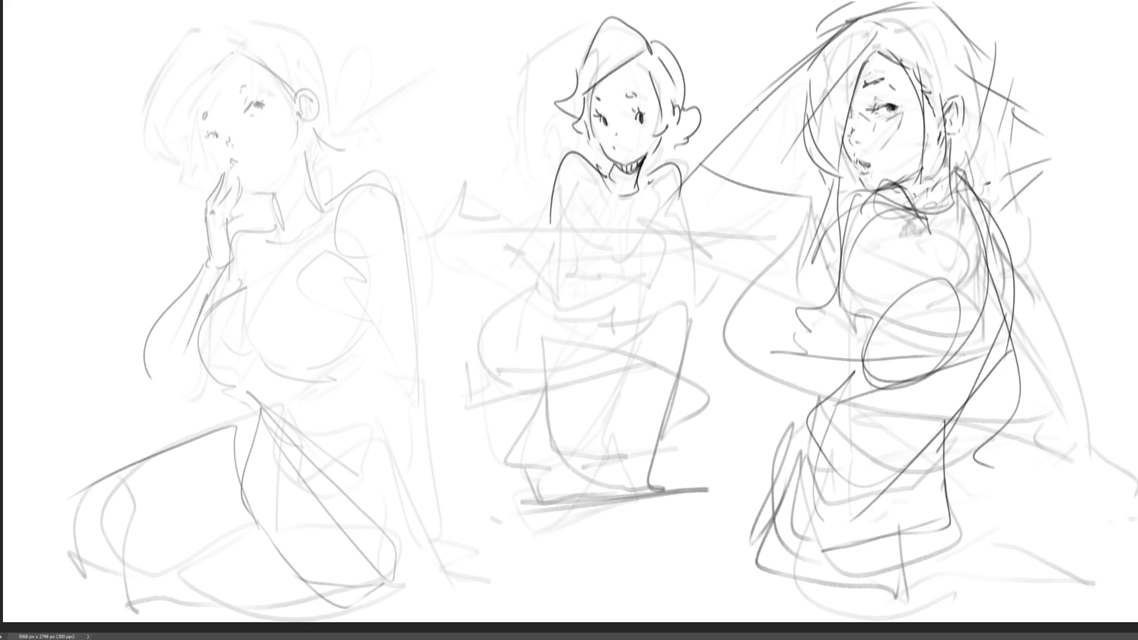
mouse_move(550, 232)
left_mouse_down()
mouse_move(547, 256)
mouse_move(583, 223)
mouse_move(550, 276)
left_mouse_up()
mouse_move(550, 277)
left_mouse_down()
mouse_move(663, 215)
mouse_move(682, 227)
mouse_move(668, 236)
left_mouse_up()
left_click_drag(680, 181, 701, 275)
mouse_move(666, 235)
left_mouse_down()
mouse_move(659, 260)
mouse_move(670, 273)
left_mouse_up()
mouse_move(674, 236)
left_mouse_down()
mouse_move(682, 262)
mouse_move(729, 278)
mouse_move(675, 274)
left_mouse_up()
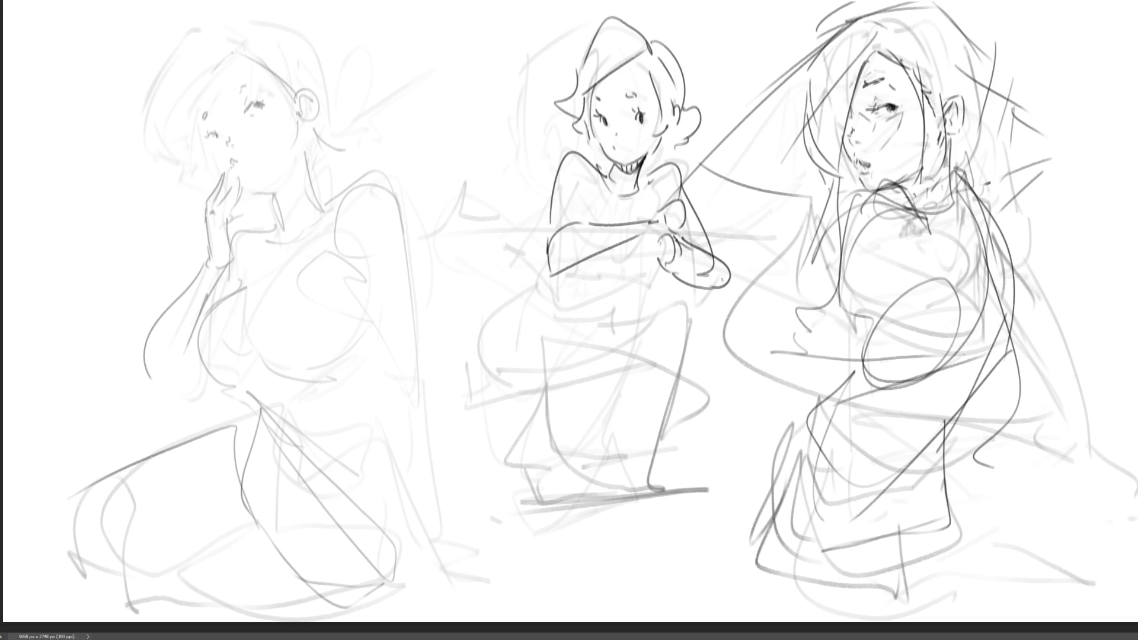
Replace the old forearm strokes with an arm reaching right to a hand with fingers.
key("ctrl+z")
key("ctrl+z")
key("ctrl+z")
key("ctrl+z")
key("ctrl+z")
key("ctrl+z")
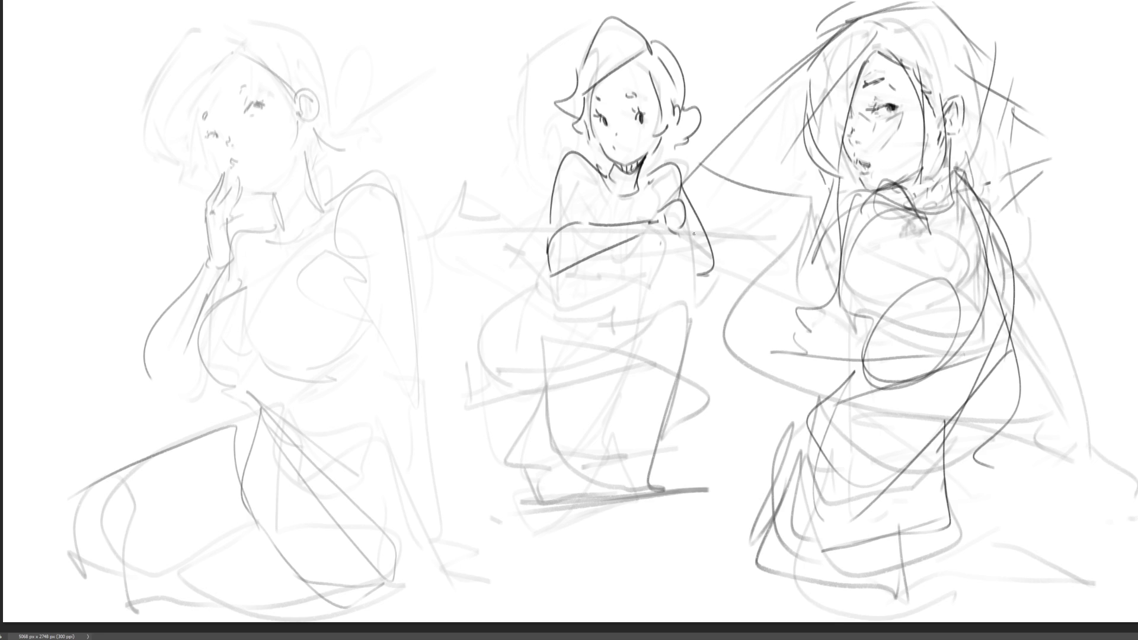
key("ctrl+z")
mouse_move(681, 219)
left_mouse_down()
mouse_move(690, 285)
mouse_move(742, 260)
left_mouse_up()
mouse_move(688, 252)
left_mouse_down()
mouse_move(759, 239)
mouse_move(746, 223)
mouse_move(773, 227)
left_mouse_up()
mouse_move(670, 207)
left_mouse_down()
mouse_move(762, 223)
mouse_move(722, 176)
mouse_move(780, 193)
mouse_move(768, 233)
mouse_move(774, 218)
left_mouse_up()
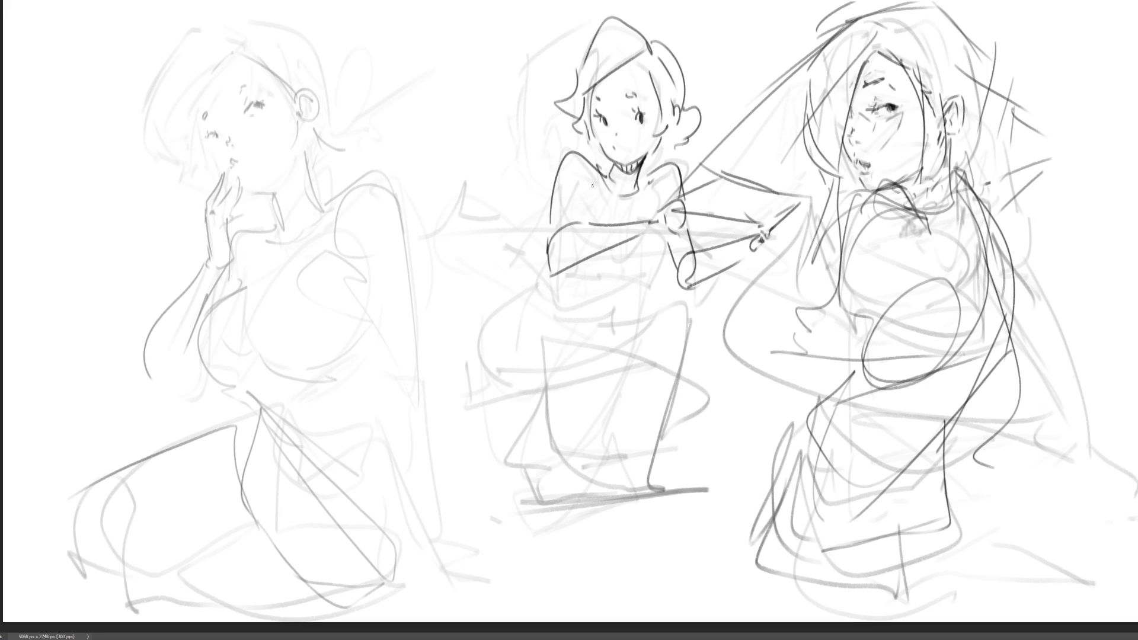
Darken the middle figure's chest curve, lower torso line and left torso edge.
mouse_move(583, 198)
left_mouse_down()
mouse_move(578, 219)
mouse_move(617, 194)
mouse_move(642, 206)
mouse_move(646, 276)
left_mouse_up()
mouse_move(665, 272)
left_mouse_down()
mouse_move(613, 285)
mouse_move(566, 271)
left_mouse_up()
mouse_move(637, 284)
left_mouse_down()
mouse_move(621, 303)
mouse_move(592, 305)
mouse_move(612, 311)
left_mouse_up()
mouse_move(544, 271)
left_mouse_down()
mouse_move(526, 297)
mouse_move(515, 385)
left_mouse_up()
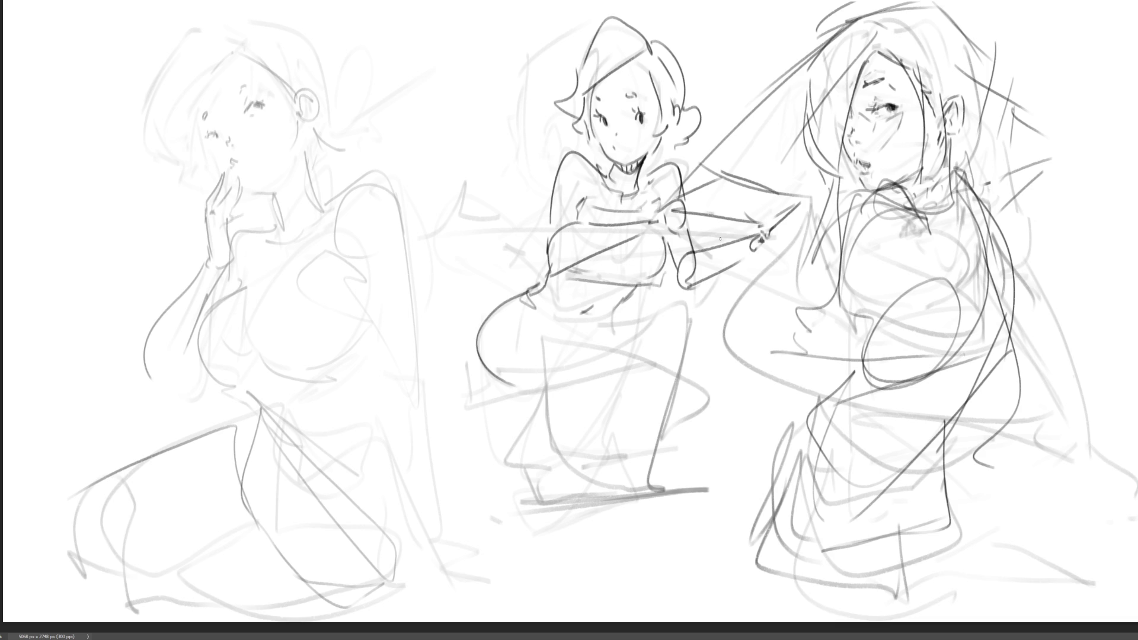
Redraw the middle figure's hip, waist and thigh lines, undoing the hip curve and a diagonal.
key("ctrl+z")
key("ctrl+z")
mouse_move(535, 285)
left_mouse_down()
mouse_move(525, 317)
mouse_move(468, 355)
mouse_move(536, 418)
mouse_move(590, 415)
left_mouse_up()
mouse_move(606, 325)
left_mouse_down()
mouse_move(671, 314)
mouse_move(676, 351)
mouse_move(634, 331)
left_mouse_up()
mouse_move(634, 330)
left_mouse_down()
mouse_move(644, 352)
mouse_move(553, 489)
left_mouse_up()
left_click_drag(595, 340, 507, 507)
key("ctrl+z")
left_click_drag(540, 408, 573, 405)
mouse_move(593, 353)
left_mouse_down()
mouse_move(516, 481)
mouse_move(551, 454)
left_mouse_up()
mouse_move(639, 348)
left_mouse_down()
mouse_move(496, 519)
mouse_move(511, 535)
mouse_move(547, 535)
mouse_move(568, 512)
left_mouse_up()
Draw the knee and shin, and add ground lines under the foot.
mouse_move(628, 322)
left_mouse_down()
mouse_move(667, 375)
mouse_move(655, 392)
left_mouse_up()
left_click_drag(705, 334, 674, 514)
mouse_move(647, 399)
left_mouse_down()
mouse_move(663, 527)
mouse_move(702, 531)
mouse_move(606, 527)
mouse_move(757, 531)
left_mouse_up()
left_click_drag(537, 523, 687, 533)
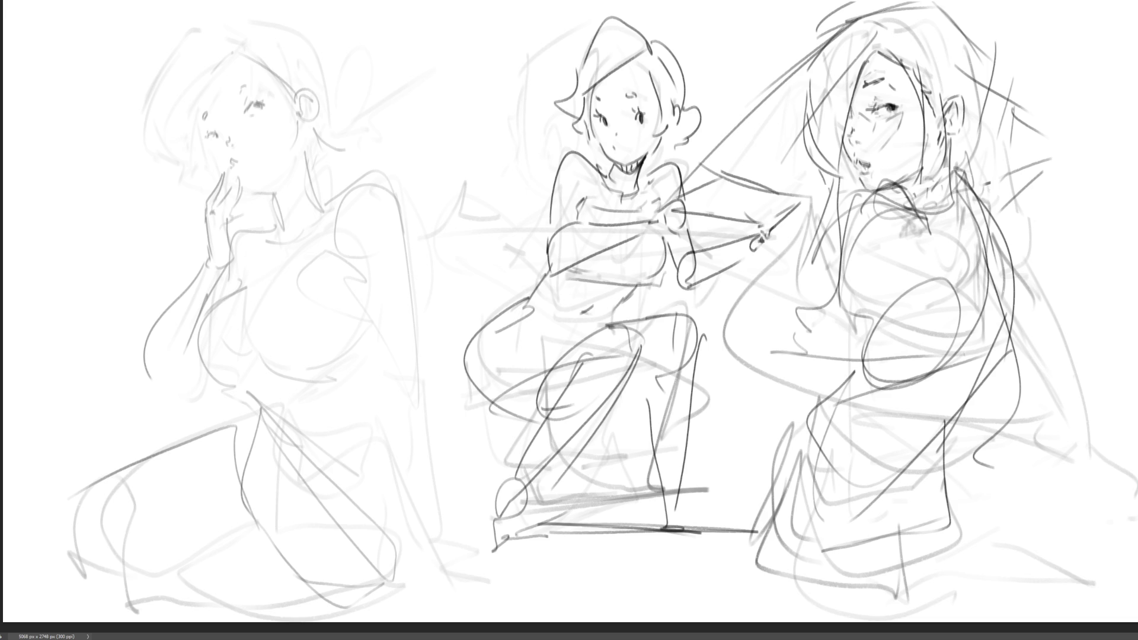
Sketch construction lines across the left figure's shoulders, down her body and along her arm.
mouse_move(226, 243)
left_mouse_down()
mouse_move(405, 169)
mouse_move(405, 317)
left_mouse_up()
left_click(372, 189)
mouse_move(407, 379)
left_mouse_down()
mouse_move(404, 361)
mouse_move(452, 536)
mouse_move(408, 351)
left_mouse_up()
mouse_move(445, 160)
left_mouse_down()
mouse_move(395, 173)
mouse_move(452, 365)
mouse_move(485, 577)
mouse_move(432, 219)
mouse_move(367, 9)
mouse_move(417, 157)
left_mouse_up()
left_click_drag(199, 252, 117, 344)
left_click_drag(136, 305, 128, 348)
left_click_drag(199, 250, 182, 374)
left_click_drag(205, 334, 184, 362)
mouse_move(228, 245)
left_mouse_down()
mouse_move(242, 258)
mouse_move(190, 198)
mouse_move(204, 181)
left_mouse_up()
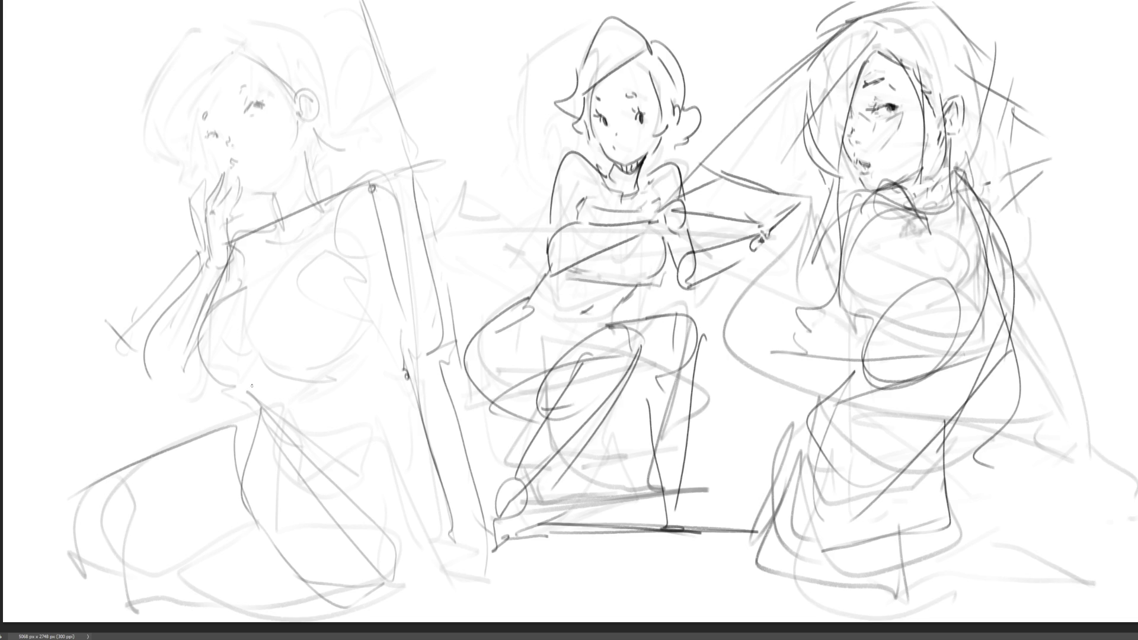
Sketch lines beside the middle figure's torso and along her right arm.
mouse_move(533, 152)
left_mouse_down()
mouse_move(519, 252)
mouse_move(541, 201)
left_mouse_up()
left_click_drag(495, 253, 560, 266)
mouse_move(687, 171)
left_mouse_down()
mouse_move(720, 239)
mouse_move(735, 241)
left_mouse_up()
mouse_move(687, 276)
left_mouse_down()
mouse_move(788, 222)
mouse_move(687, 278)
left_mouse_up()
Sketch diagonal and vertical construction lines over the right figure's torso.
left_click_drag(889, 218, 807, 380)
mouse_move(894, 232)
left_mouse_down()
mouse_move(871, 297)
mouse_move(841, 330)
left_mouse_up()
mouse_move(837, 283)
left_mouse_down()
mouse_move(820, 343)
mouse_move(793, 380)
left_mouse_up()
left_click_drag(833, 172, 803, 381)
left_click_drag(816, 228, 841, 204)
left_click_drag(813, 208, 837, 204)
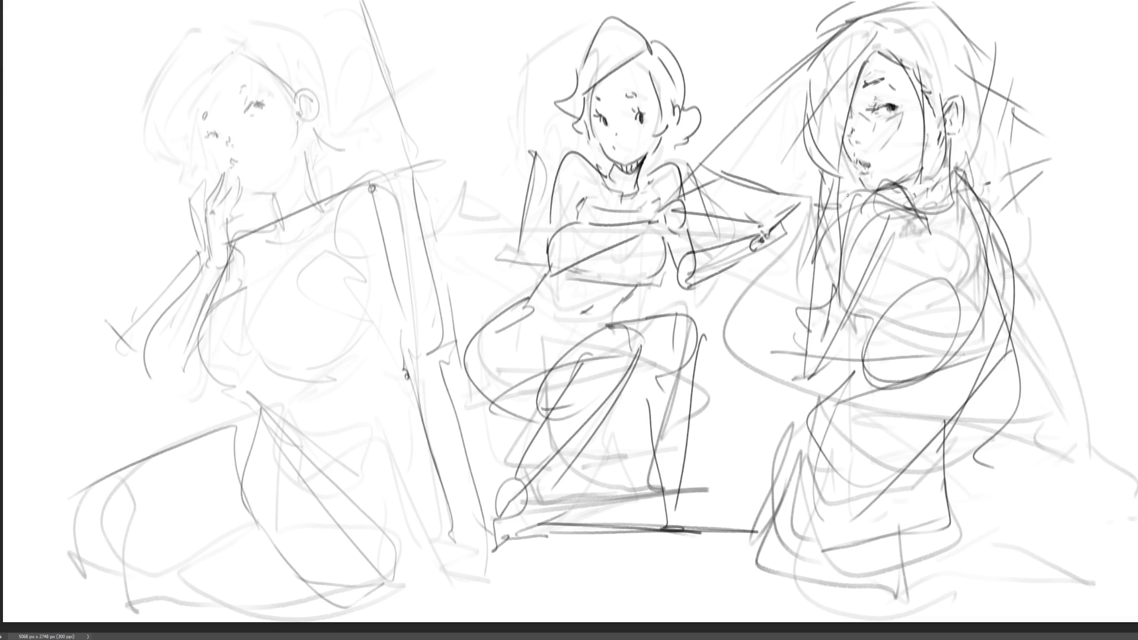
Sketch the right figure's lower torso and lower body, and lines down her right side.
left_click_drag(833, 394, 781, 461)
mouse_move(869, 455)
left_mouse_down()
mouse_move(890, 490)
mouse_move(976, 441)
mouse_move(901, 524)
left_mouse_up()
left_click_drag(975, 398, 898, 526)
left_click_drag(949, 529, 850, 543)
left_click_drag(987, 219, 1014, 409)
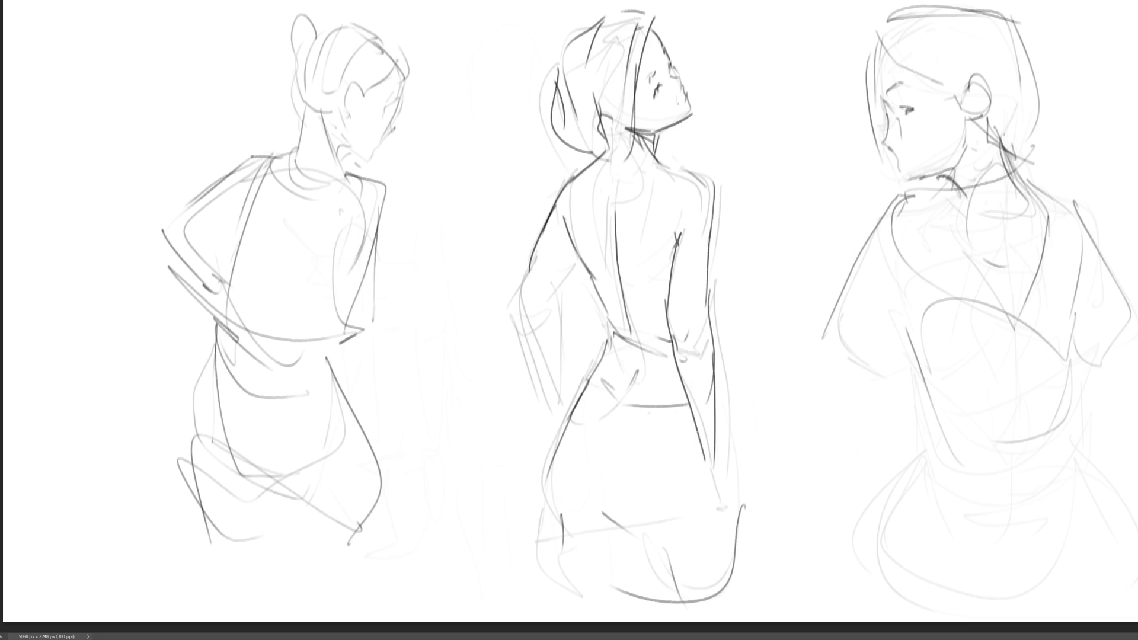
On the back-view sheet, darken the middle figure's right shoulder and arm lines, redoing misplaced strokes.
mouse_move(655, 156)
left_mouse_down()
mouse_move(709, 185)
mouse_move(714, 251)
left_mouse_up()
key("ctrl+z")
left_click_drag(713, 182, 704, 275)
key("ctrl+z")
left_click_drag(717, 215, 711, 249)
key("ctrl+z")
key("ctrl+z")
left_click_drag(666, 225, 672, 235)
left_click_drag(669, 281, 675, 237)
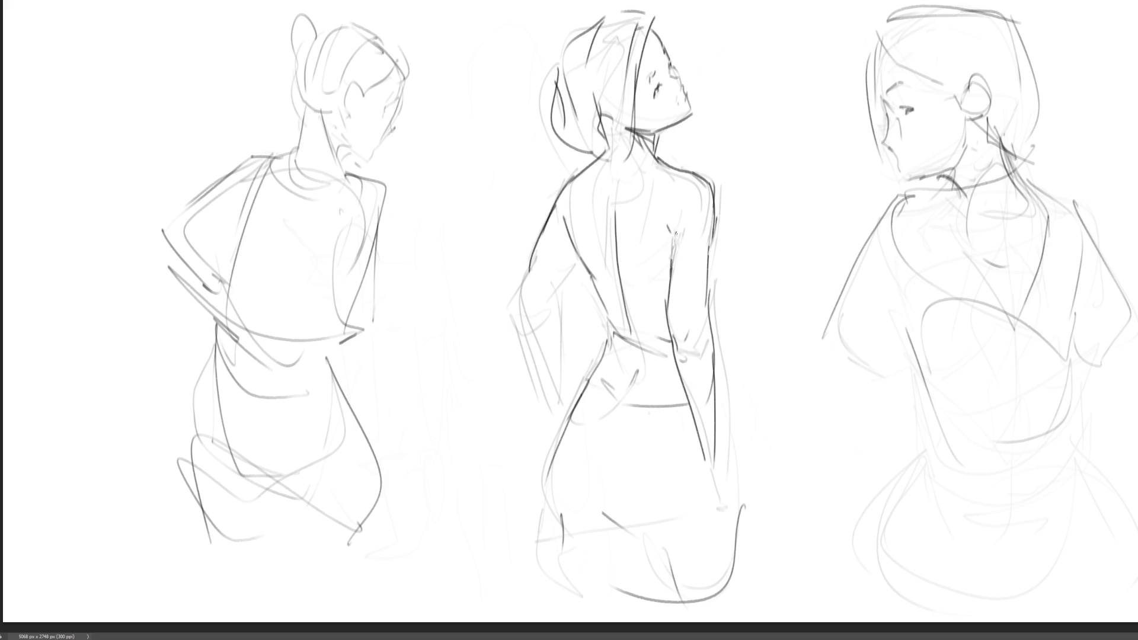
mouse_move(731, 194)
left_mouse_down()
mouse_move(724, 314)
mouse_move(745, 409)
mouse_move(711, 453)
left_mouse_up()
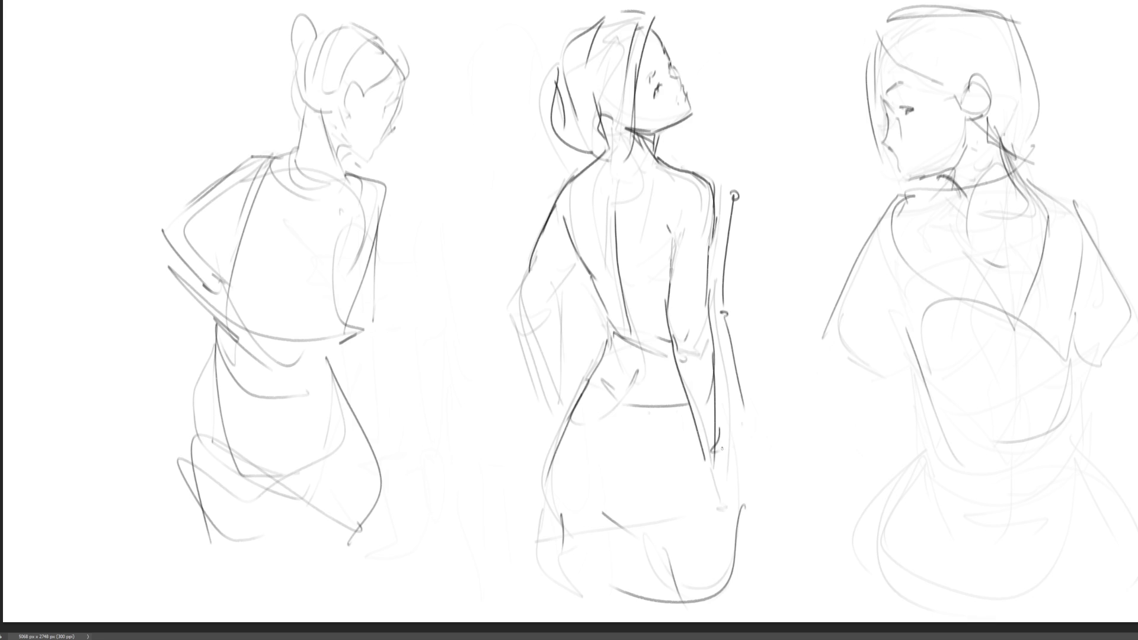
left_click_drag(670, 334, 724, 451)
left_click_drag(713, 356, 742, 524)
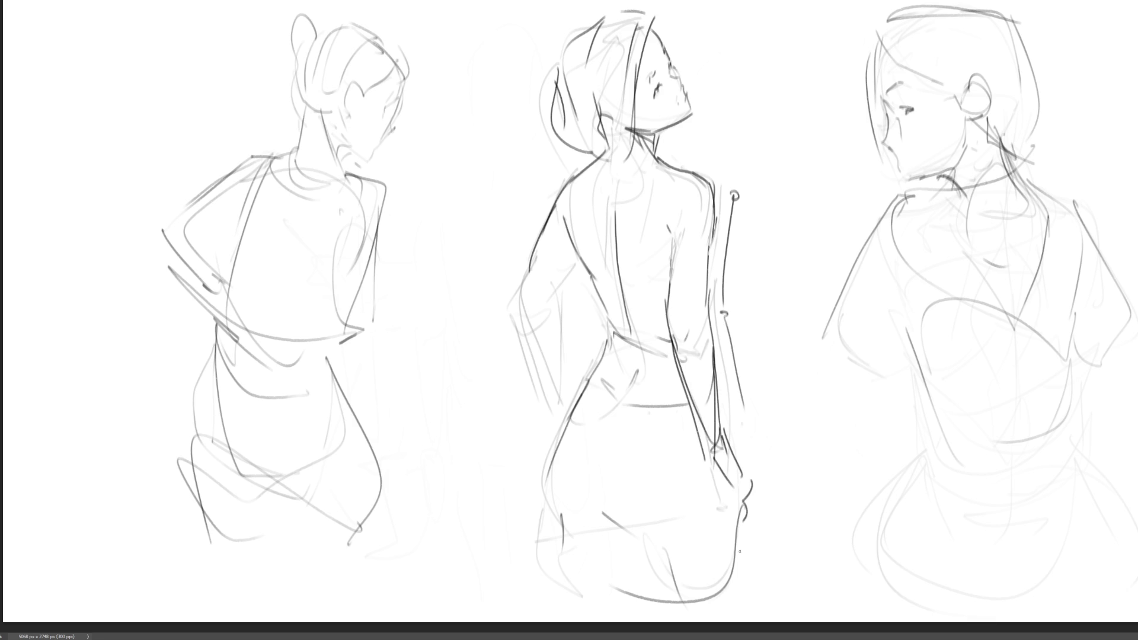
Draw a line from the middle figure's mouth and a cheek oval, undoing the ear loop.
left_click_drag(688, 96, 754, 74)
left_click_drag(674, 87, 673, 74)
mouse_move(677, 34)
left_mouse_down()
mouse_move(680, 71)
mouse_move(671, 36)
left_mouse_up()
key("ctrl+z")
Add face strokes, diagonals above the head, and waist, back and hip curves on the middle figure.
left_click_drag(680, 60, 686, 38)
left_click_drag(663, 107, 634, 110)
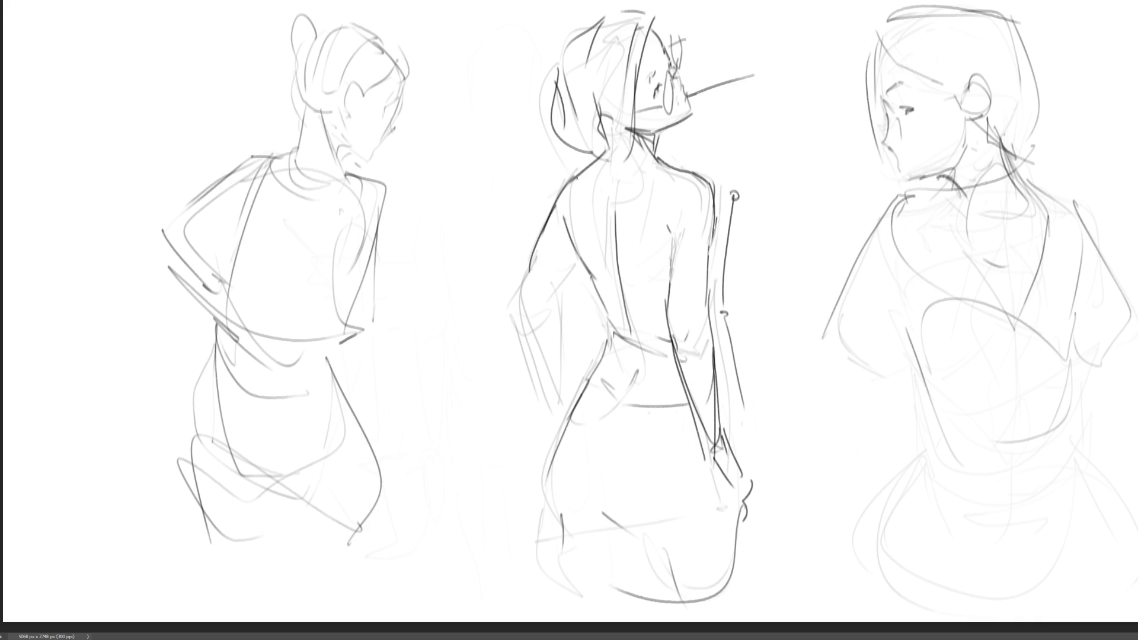
mouse_move(520, 12)
left_mouse_down()
mouse_move(589, 64)
mouse_move(575, 58)
left_mouse_up()
left_click_drag(568, 1, 579, 25)
mouse_move(596, 299)
left_mouse_down()
mouse_move(613, 319)
mouse_move(658, 320)
mouse_move(649, 332)
left_mouse_up()
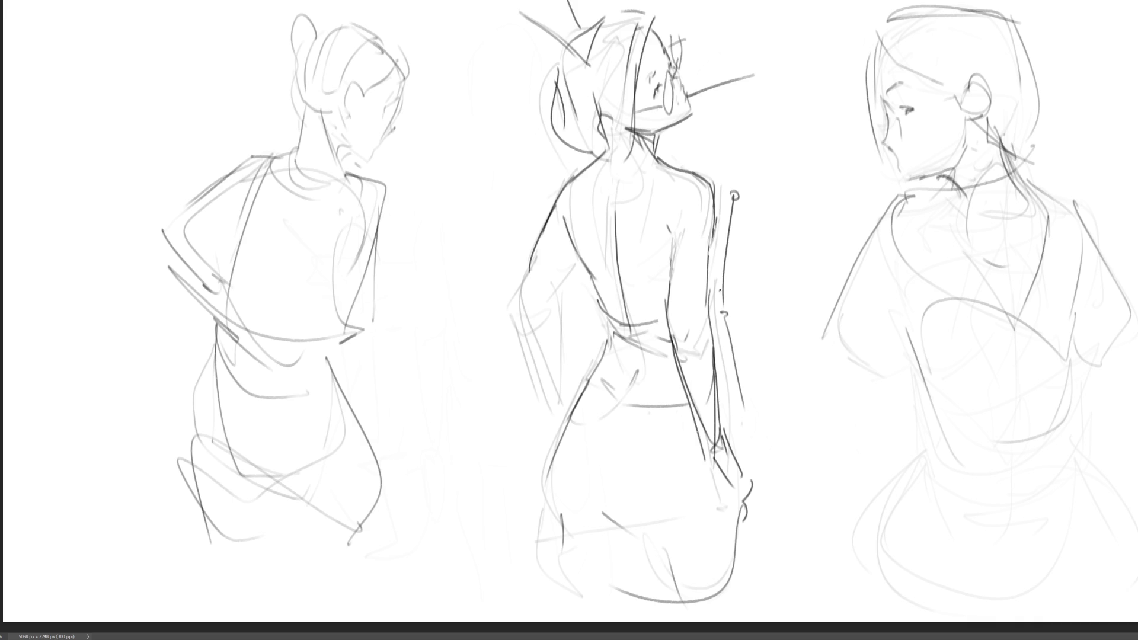
left_click_drag(714, 239, 728, 280)
mouse_move(578, 402)
left_mouse_down()
mouse_move(603, 498)
mouse_move(663, 409)
left_mouse_up()
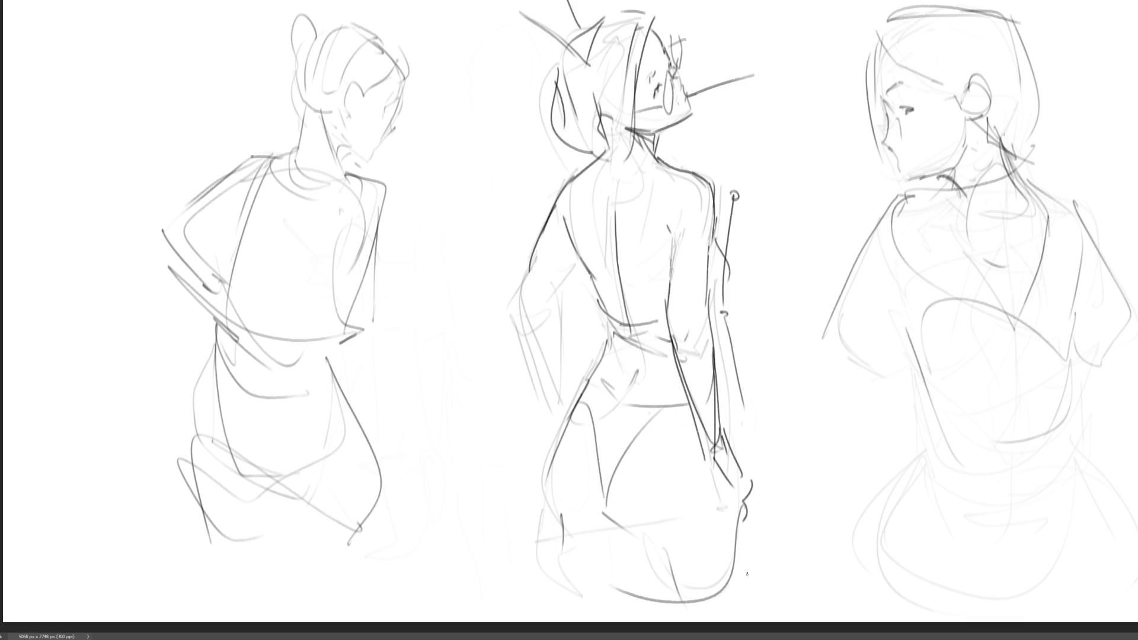
Redraw the left arm and side darker, then run long lines across the waist and shoulders.
mouse_move(554, 202)
left_mouse_down()
mouse_move(507, 315)
mouse_move(569, 392)
left_mouse_up()
key("ctrl+z")
mouse_move(577, 252)
left_mouse_down()
mouse_move(552, 290)
mouse_move(551, 374)
left_mouse_up()
left_click_drag(511, 303, 550, 409)
left_click_drag(553, 294, 563, 420)
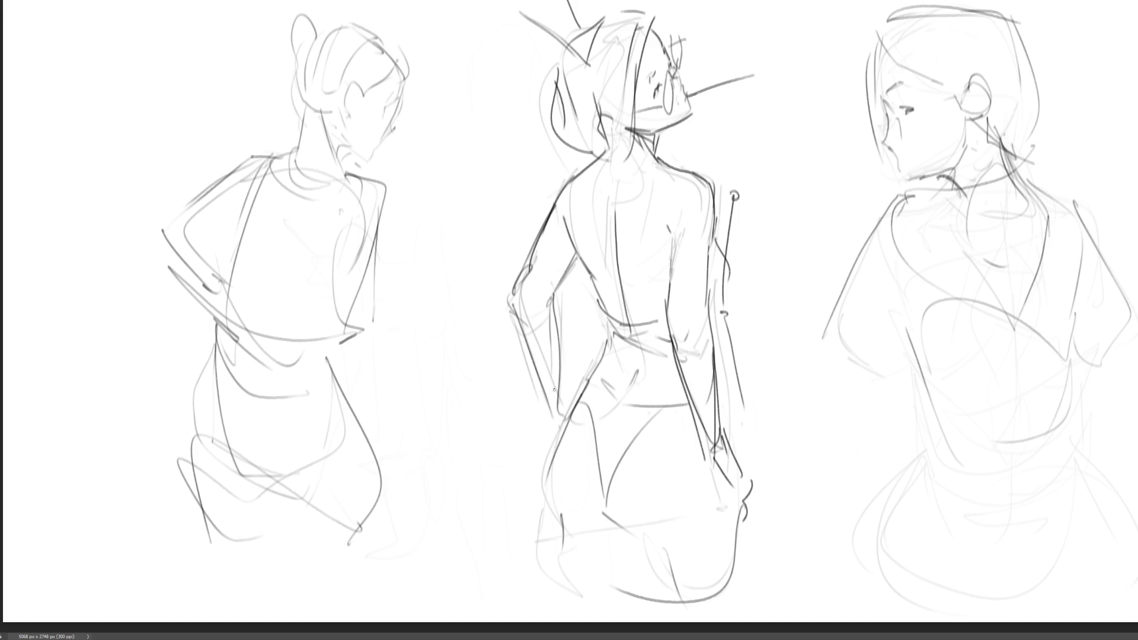
mouse_move(558, 185)
left_mouse_down()
mouse_move(487, 299)
mouse_move(519, 372)
left_mouse_up()
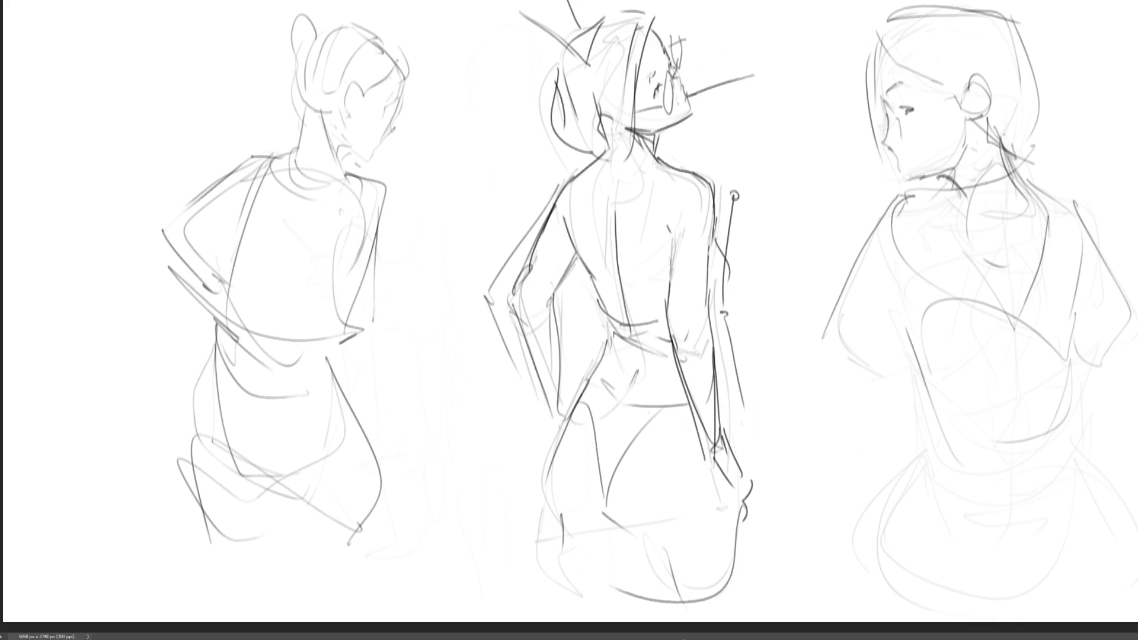
left_click_drag(473, 303, 657, 321)
left_click_drag(541, 187, 711, 179)
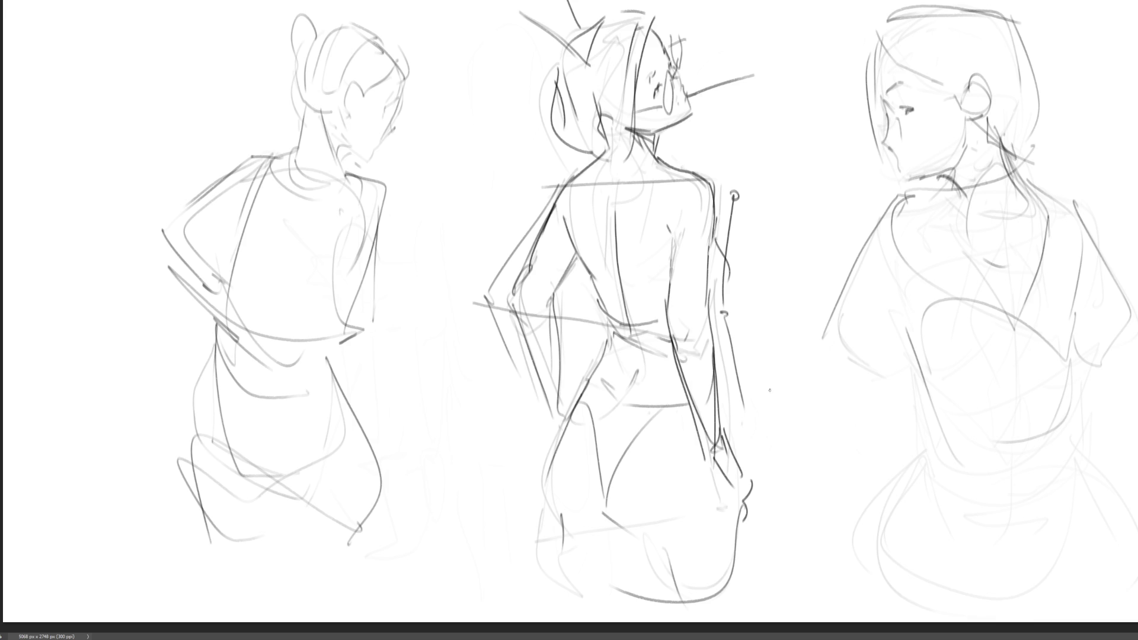
Reshape the middle figure's hips and buttocks with curved strokes along the lower edge.
left_click_drag(758, 451, 749, 461)
left_click_drag(635, 538, 658, 549)
mouse_move(545, 520)
left_mouse_down()
mouse_move(574, 545)
mouse_move(715, 602)
left_mouse_up()
left_click_drag(745, 535, 737, 572)
left_click_drag(640, 544, 715, 605)
left_click_drag(743, 549, 740, 565)
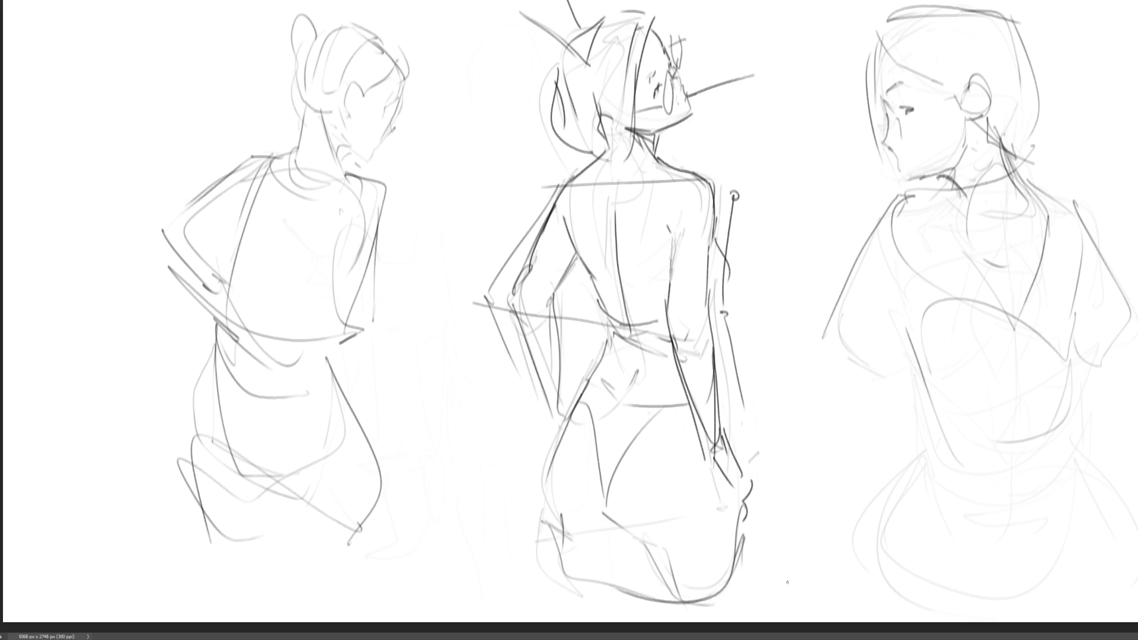
mouse_move(748, 259)
left_mouse_down()
mouse_move(709, 307)
mouse_move(724, 288)
left_mouse_up()
Sketch the left figure's raised arm with a hooked elbow, plus shoulder and lower-torso lines.
left_click_drag(227, 153, 129, 209)
left_click_drag(124, 222, 131, 229)
left_click_drag(212, 147, 229, 153)
mouse_move(122, 207)
left_mouse_down()
mouse_move(130, 233)
mouse_move(334, 272)
left_mouse_up()
mouse_move(412, 186)
left_mouse_down()
mouse_move(416, 323)
mouse_move(400, 329)
mouse_move(431, 501)
left_mouse_up()
left_click_drag(420, 455, 422, 473)
left_click_drag(404, 278, 430, 468)
left_click_drag(400, 190, 418, 200)
mouse_move(283, 155)
left_mouse_down()
mouse_move(224, 158)
mouse_move(373, 181)
left_mouse_up()
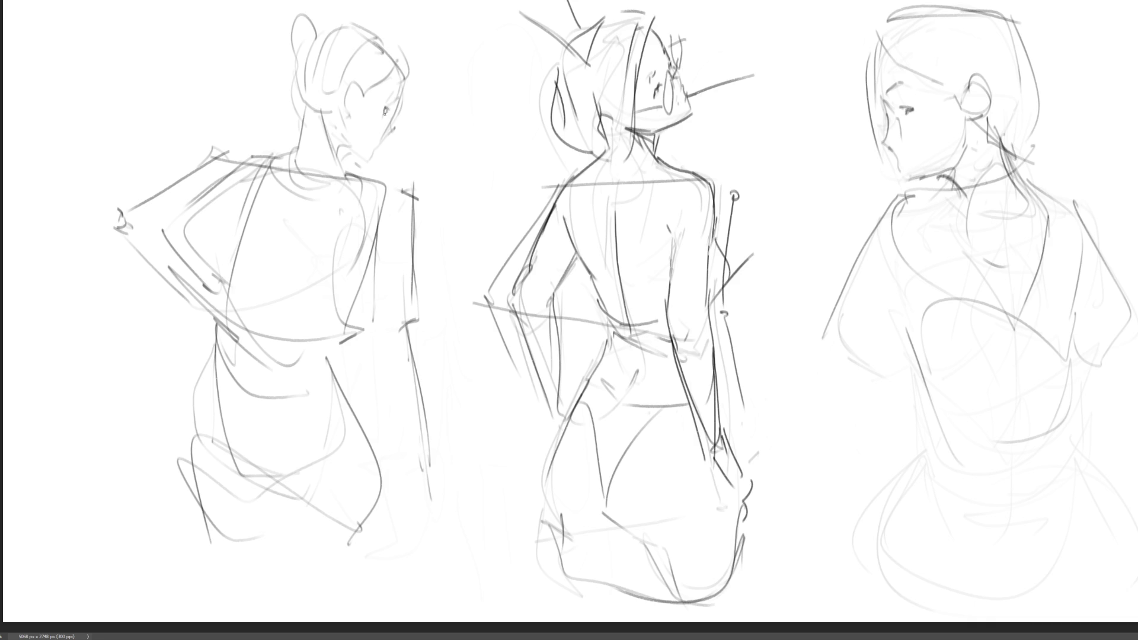
Darken the left figure's jaw, cheek and hair outline, undoing a stray mark in the ear.
mouse_move(387, 105)
left_mouse_down()
mouse_move(397, 131)
mouse_move(386, 144)
left_mouse_up()
left_click_drag(350, 148, 371, 159)
mouse_move(404, 78)
left_mouse_down()
mouse_move(401, 108)
mouse_move(406, 79)
mouse_move(402, 99)
mouse_move(364, 91)
left_mouse_up()
mouse_move(397, 56)
left_mouse_down()
mouse_move(406, 69)
mouse_move(342, 98)
mouse_move(350, 110)
mouse_move(356, 100)
mouse_move(342, 98)
mouse_move(350, 134)
mouse_move(362, 125)
mouse_move(349, 125)
mouse_move(342, 166)
left_mouse_up()
key("ctrl+z")
Redraw the left figure's neck darker and refine its hair and head outline, removing stray ear strokes.
key("ctrl+z")
key("ctrl+z")
key("ctrl+z")
key("ctrl+z")
mouse_move(337, 116)
left_mouse_down()
mouse_move(342, 181)
mouse_move(343, 157)
left_mouse_up()
left_click_drag(303, 111, 295, 158)
key("ctrl+z")
left_click_drag(304, 113, 297, 161)
key("ctrl+z")
left_click_drag(304, 113, 288, 163)
left_click_drag(310, 112, 332, 110)
mouse_move(306, 42)
left_mouse_down()
mouse_move(302, 87)
mouse_move(301, 74)
left_mouse_up()
left_click_drag(336, 20, 397, 55)
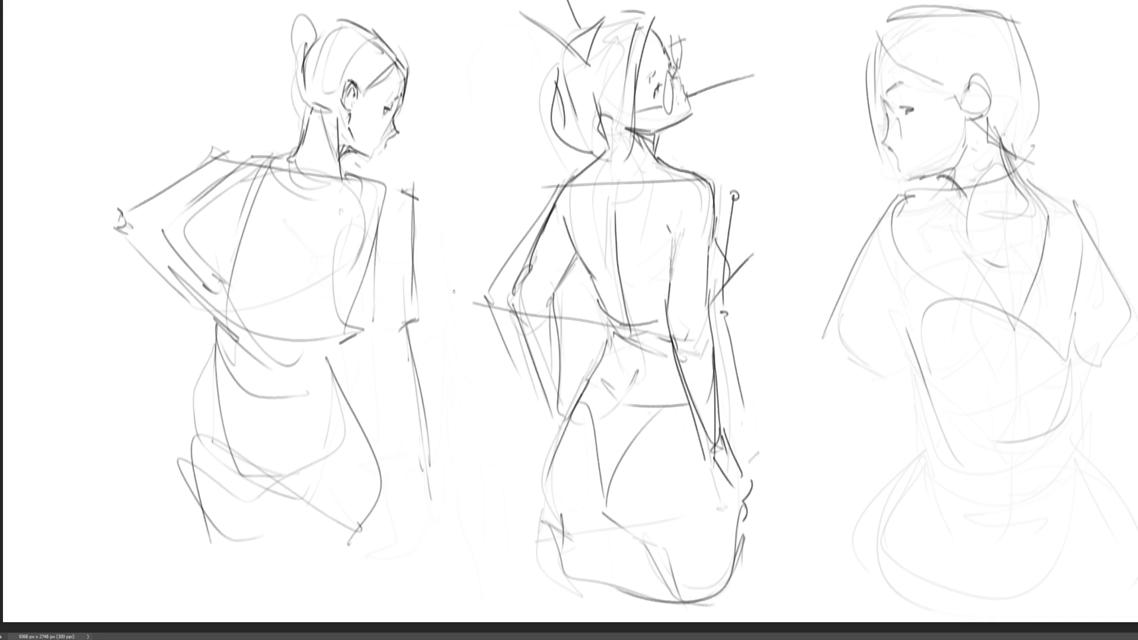
Darken the left figure's neck base and back diagonal, then start the right figure's arm and hand.
mouse_move(287, 165)
left_mouse_down()
mouse_move(316, 176)
mouse_move(255, 293)
mouse_move(268, 308)
mouse_move(285, 202)
left_mouse_up()
left_click_drag(265, 298, 255, 293)
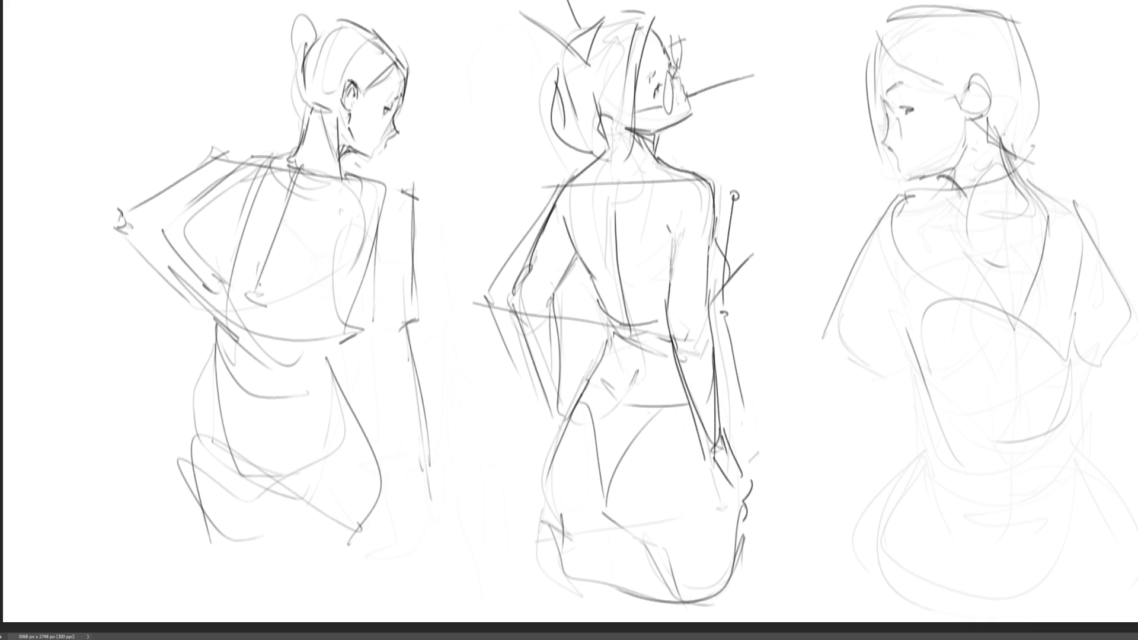
left_click_drag(299, 181, 246, 403)
left_click_drag(258, 284, 245, 403)
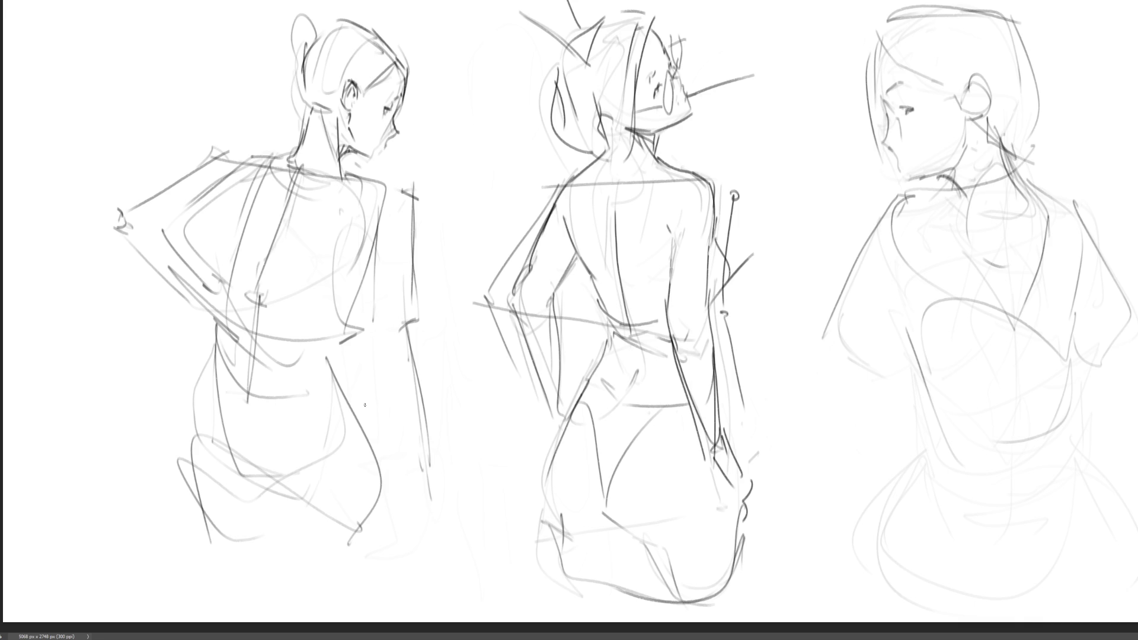
mouse_move(870, 185)
left_mouse_down()
mouse_move(881, 194)
mouse_move(781, 341)
mouse_move(879, 388)
left_mouse_up()
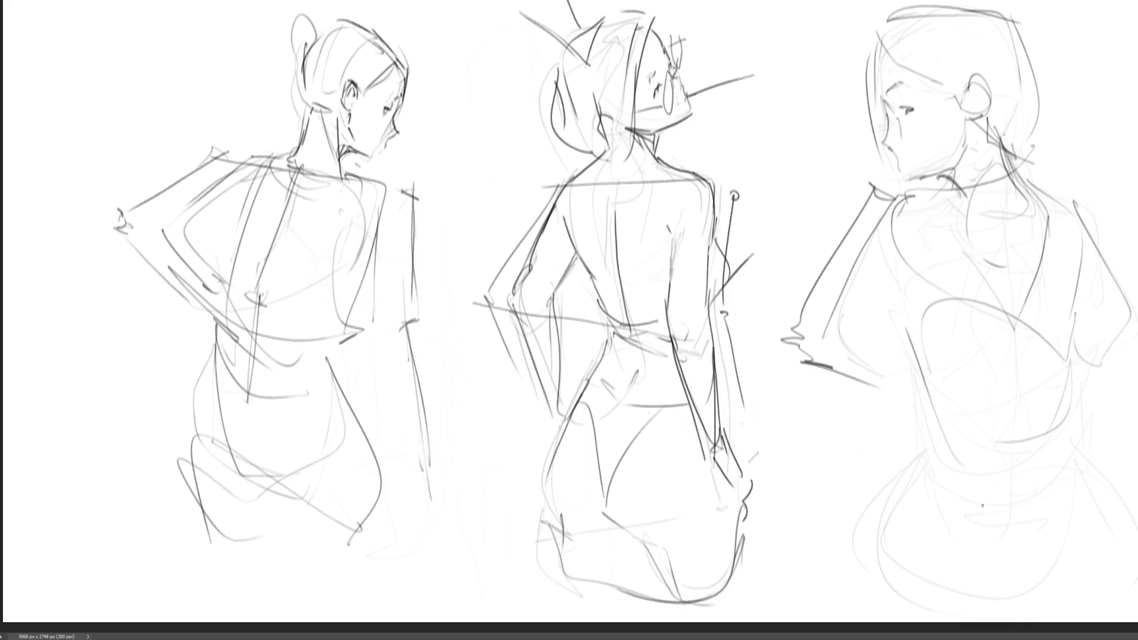
Extend the right figure's arm to its shoulder and trace the middle figure's back and neck with a dark line.
mouse_move(839, 194)
left_mouse_down()
mouse_move(854, 195)
mouse_move(828, 331)
mouse_move(881, 199)
left_mouse_up()
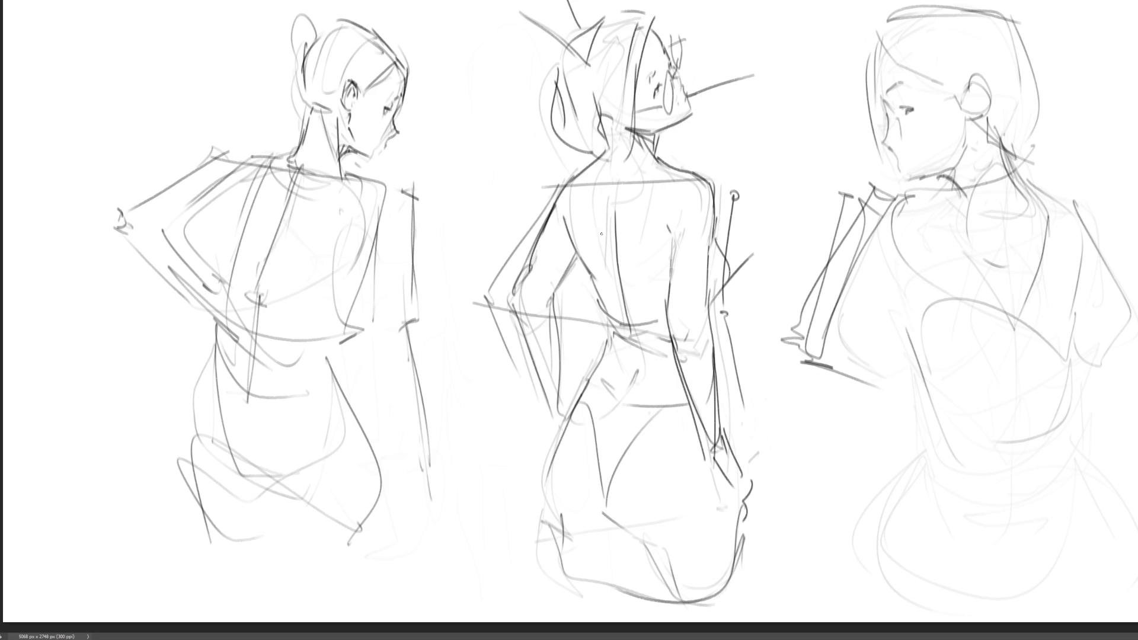
left_click_drag(628, 207, 643, 260)
left_click_drag(604, 126, 611, 183)
mouse_move(614, 118)
left_mouse_down()
mouse_move(601, 130)
mouse_move(632, 131)
mouse_move(615, 111)
mouse_move(610, 161)
mouse_move(634, 146)
left_mouse_up()
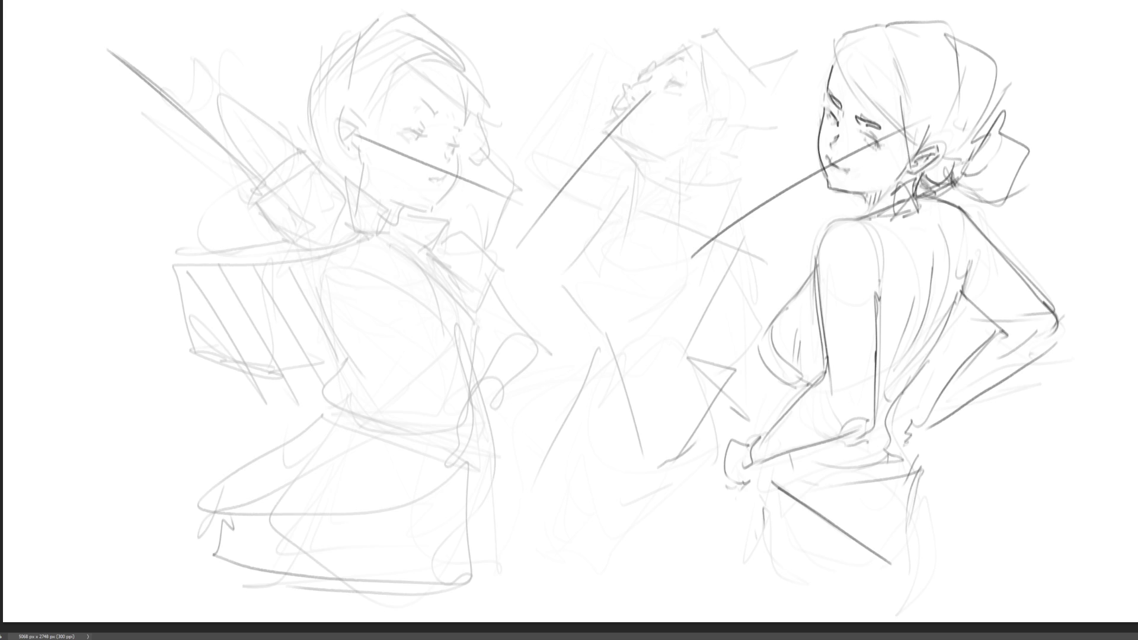
Darken the bun-haired girl's back, elbow, hand at hip and shoulder line.
mouse_move(967, 212)
left_mouse_down()
mouse_move(1059, 334)
mouse_move(1051, 364)
mouse_move(1064, 341)
mouse_move(963, 409)
mouse_move(920, 415)
mouse_move(918, 398)
mouse_move(925, 448)
left_mouse_up()
mouse_move(747, 464)
left_mouse_down()
mouse_move(754, 438)
mouse_move(745, 467)
mouse_move(718, 483)
mouse_move(860, 416)
mouse_move(866, 377)
mouse_move(836, 378)
left_mouse_up()
left_click_drag(828, 235, 858, 221)
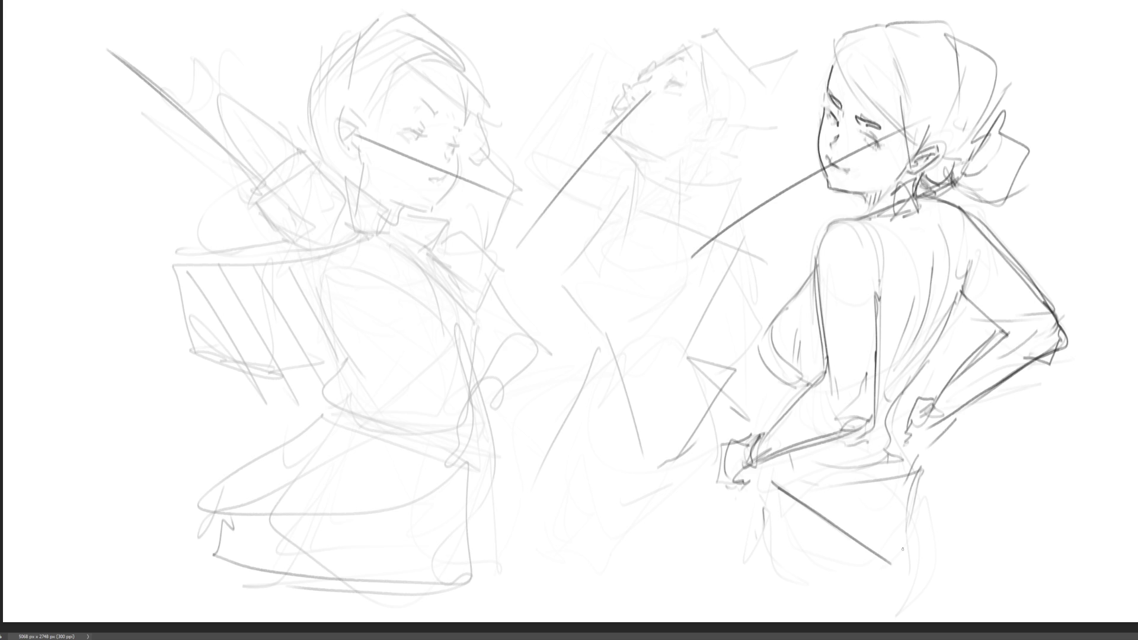
Lay dark lines over the faint left figure, shaping a wing-like form with an oval shoulder and long arm.
mouse_move(254, 59)
left_mouse_down()
mouse_move(240, 65)
mouse_move(256, 150)
mouse_move(325, 169)
mouse_move(343, 237)
mouse_move(311, 243)
left_mouse_up()
mouse_move(175, 135)
left_mouse_down()
mouse_move(187, 152)
mouse_move(188, 129)
mouse_move(284, 238)
mouse_move(323, 245)
mouse_move(213, 225)
left_mouse_up()
mouse_move(148, 190)
left_mouse_down()
mouse_move(222, 248)
mouse_move(320, 267)
left_mouse_up()
left_click_drag(262, 242, 318, 289)
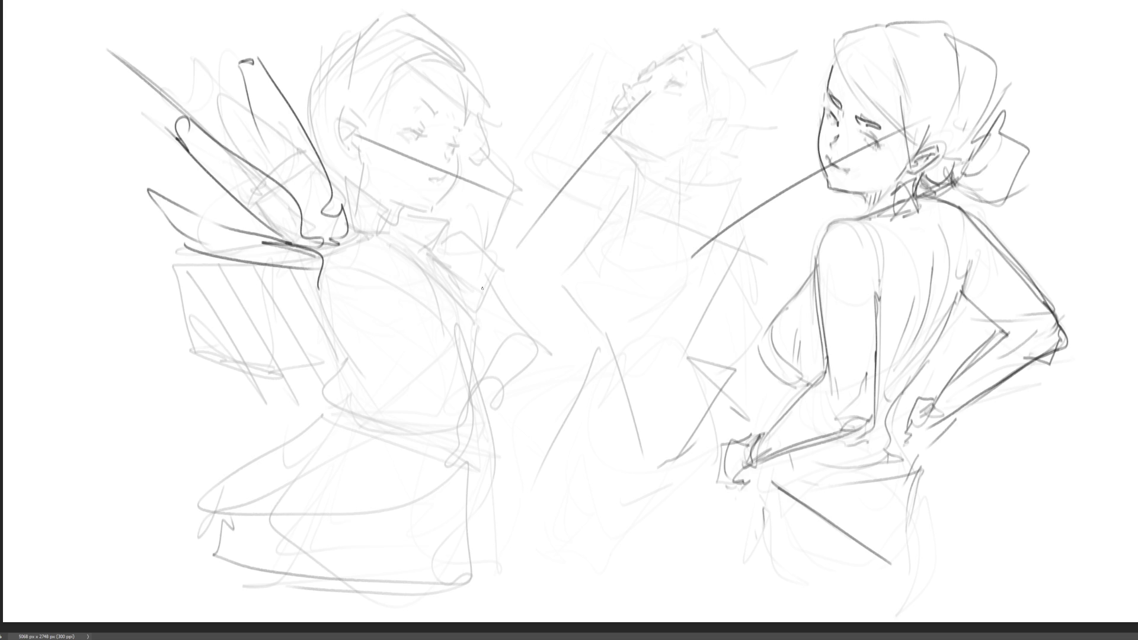
mouse_move(332, 240)
left_mouse_down()
mouse_move(357, 261)
mouse_move(320, 274)
mouse_move(235, 354)
left_mouse_up()
mouse_move(355, 270)
left_mouse_down()
mouse_move(278, 343)
mouse_move(291, 356)
mouse_move(359, 359)
left_mouse_up()
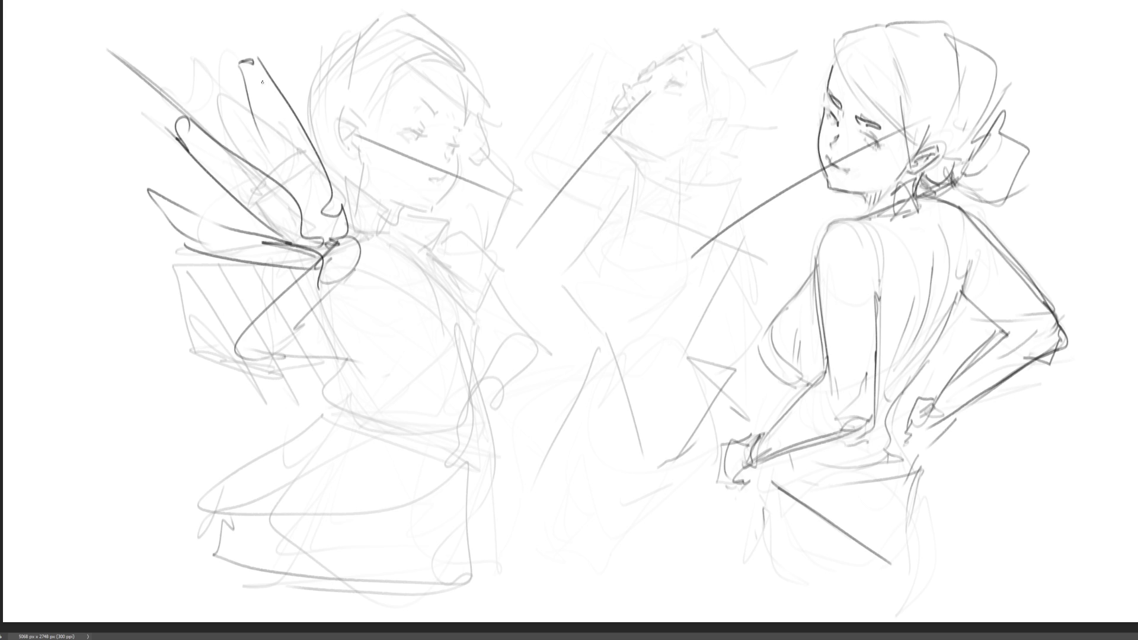
mouse_move(325, 223)
left_mouse_down()
mouse_move(249, 362)
mouse_move(328, 362)
left_mouse_up()
left_click_drag(293, 339, 337, 359)
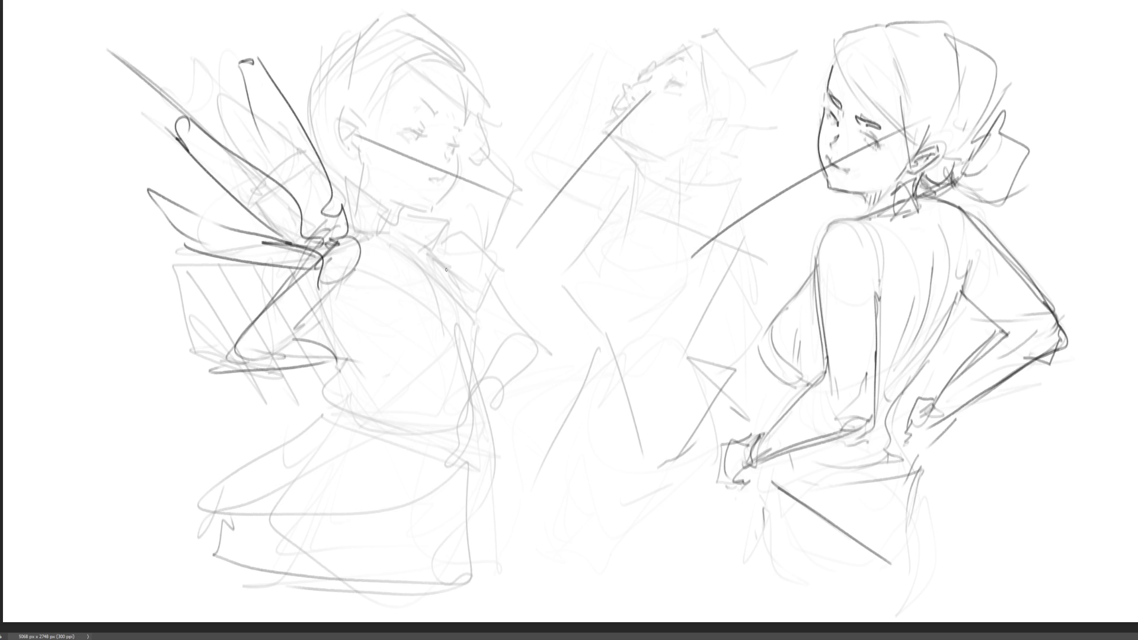
Draw long horizontal lines across the wing into an outstretched arm with elbow and hand.
left_click_drag(331, 239, 43, 260)
mouse_move(151, 259)
left_mouse_down()
mouse_move(351, 259)
mouse_move(629, 232)
left_mouse_up()
mouse_move(680, 233)
left_mouse_down()
mouse_move(654, 235)
mouse_move(689, 239)
left_mouse_up()
left_click_drag(501, 249, 559, 249)
mouse_move(453, 249)
left_mouse_down()
mouse_move(425, 238)
mouse_move(548, 272)
mouse_move(462, 282)
left_mouse_up()
mouse_move(560, 253)
left_mouse_down()
mouse_move(593, 237)
mouse_move(687, 255)
left_mouse_up()
mouse_move(543, 274)
left_mouse_down()
mouse_move(693, 255)
mouse_move(720, 212)
left_mouse_up()
mouse_move(679, 262)
left_mouse_down()
mouse_move(612, 279)
mouse_move(549, 276)
left_mouse_up()
Add long forearm and wrist lines running down from the elbow toward the figure's bottom.
mouse_move(521, 275)
left_mouse_down()
mouse_move(455, 252)
mouse_move(515, 394)
left_mouse_up()
mouse_move(455, 249)
left_mouse_down()
mouse_move(510, 398)
mouse_move(498, 424)
mouse_move(556, 548)
left_mouse_up()
mouse_move(526, 403)
left_mouse_down()
mouse_move(569, 559)
mouse_move(510, 452)
left_mouse_up()
mouse_move(446, 255)
left_mouse_down()
mouse_move(474, 340)
mouse_move(477, 536)
mouse_move(492, 592)
left_mouse_up()
left_click_drag(474, 521, 477, 411)
left_click_drag(451, 250, 473, 405)
Draw the left figure's lower arm with a hand of short finger strokes and waist lines.
mouse_move(234, 362)
left_mouse_down()
mouse_move(307, 421)
mouse_move(338, 414)
mouse_move(293, 364)
mouse_move(355, 439)
left_mouse_up()
left_click_drag(323, 431, 352, 442)
left_click_drag(342, 440, 364, 454)
left_click_drag(281, 451, 373, 453)
mouse_move(323, 419)
left_mouse_down()
mouse_move(359, 433)
mouse_move(465, 421)
left_mouse_up()
left_click_drag(384, 437, 466, 420)
left_click_drag(354, 426, 419, 417)
Sketch the left figure's torso, hip curve, legs and skirt lines.
mouse_move(320, 286)
left_mouse_down()
mouse_move(357, 343)
mouse_move(438, 242)
left_mouse_up()
left_click_drag(425, 238, 474, 358)
left_click_drag(464, 370, 382, 401)
left_click_drag(363, 348, 385, 400)
left_click_drag(469, 378, 354, 487)
left_click_drag(349, 430, 339, 480)
left_click_drag(335, 459, 367, 548)
left_click_drag(371, 507, 433, 548)
mouse_move(474, 448)
left_mouse_down()
mouse_move(419, 569)
mouse_move(457, 593)
left_mouse_up()
left_click_drag(320, 536, 454, 599)
left_click_drag(332, 471, 285, 541)
left_click_drag(287, 544, 347, 511)
Refine the outstretched hand's fingers and strengthen the arm's upper, lower and shoulder lines.
left_click_drag(657, 232, 666, 198)
mouse_move(666, 234)
left_mouse_down()
mouse_move(674, 161)
mouse_move(684, 243)
left_mouse_up()
mouse_move(685, 252)
left_mouse_down()
mouse_move(702, 249)
mouse_move(675, 167)
left_mouse_up()
mouse_move(687, 242)
left_mouse_down()
mouse_move(702, 160)
mouse_move(685, 249)
left_mouse_up()
mouse_move(662, 240)
left_mouse_down()
mouse_move(529, 248)
mouse_move(542, 270)
left_mouse_up()
mouse_move(540, 270)
left_mouse_down()
mouse_move(695, 240)
mouse_move(603, 249)
left_mouse_up()
left_click_drag(603, 242, 551, 248)
left_click_drag(675, 237, 555, 260)
left_click_drag(658, 227, 531, 256)
left_click_drag(551, 232, 403, 249)
mouse_move(453, 282)
left_mouse_down()
mouse_move(547, 261)
mouse_move(519, 254)
left_mouse_up()
left_click_drag(534, 256, 374, 245)
Draw the torso side with diagonals from the shoulder down to waist and hip.
left_click_drag(352, 227, 236, 338)
left_click_drag(350, 259, 237, 347)
left_click_drag(365, 239, 307, 317)
mouse_move(259, 348)
left_mouse_down()
mouse_move(236, 375)
mouse_move(337, 424)
left_mouse_up()
left_click_drag(305, 326, 320, 312)
Draw the neck and collar, the face's jaw and profile line, and eye marks.
mouse_move(402, 205)
left_mouse_down()
mouse_move(407, 232)
mouse_move(438, 200)
left_mouse_up()
left_click_drag(472, 103, 435, 202)
left_click_drag(467, 118, 439, 183)
left_click_drag(439, 138, 426, 188)
left_click_drag(404, 131, 439, 141)
left_click_drag(438, 142, 446, 150)
left_click_drag(423, 107, 465, 137)
Add cheek, jaw, chin and ear lines and refine the face's right edge.
left_click_drag(444, 157, 429, 193)
left_click_drag(412, 198, 385, 201)
mouse_move(350, 132)
left_mouse_down()
mouse_move(370, 190)
mouse_move(355, 112)
left_mouse_up()
left_click_drag(359, 151, 355, 110)
left_click_drag(366, 227, 441, 138)
left_click_drag(468, 85, 468, 103)
left_click_drag(466, 51, 466, 156)
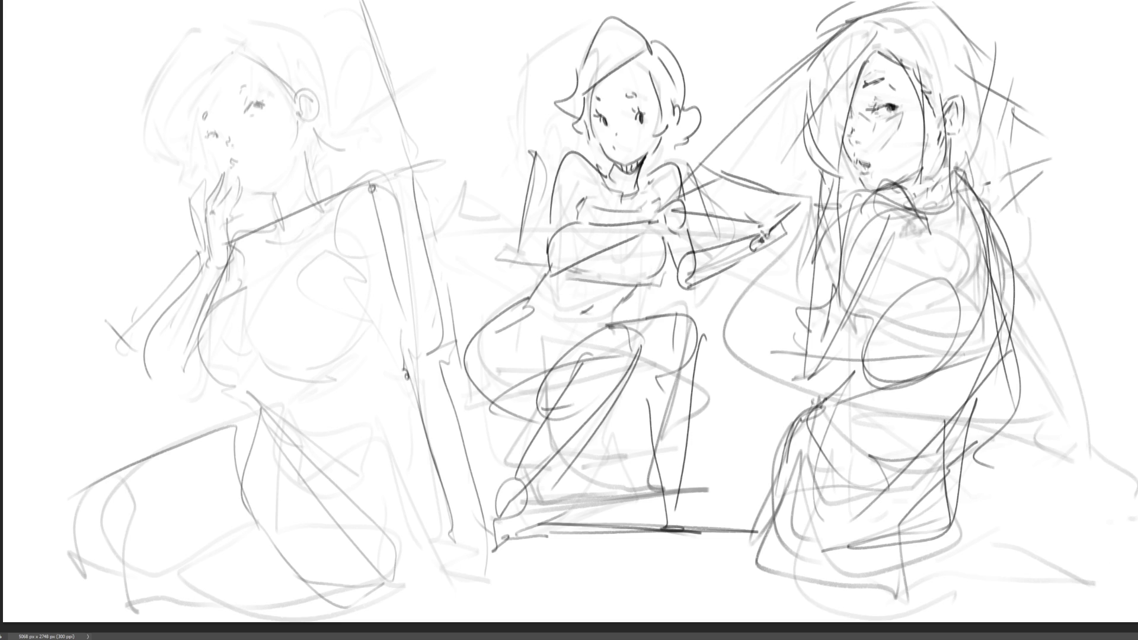
Delete the sketches to leave a blank white canvas.
key("Delete")
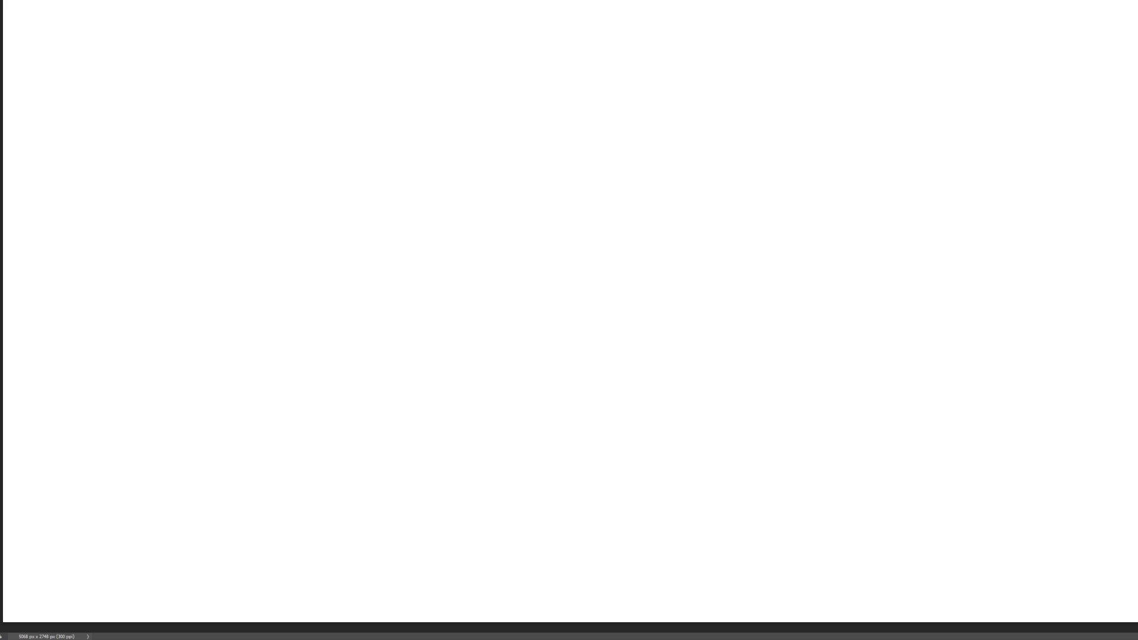
Rough in the head outline with its pointed ear in the upper left of the canvas.
mouse_move(319, 123)
left_mouse_down()
mouse_move(302, 169)
mouse_move(352, 82)
mouse_move(375, 125)
mouse_move(415, 149)
left_mouse_up()
mouse_move(360, 65)
left_mouse_down()
mouse_move(380, 126)
mouse_move(455, 135)
mouse_move(477, 92)
mouse_move(474, 150)
mouse_move(489, 157)
left_mouse_up()
left_click_drag(492, 166, 386, 207)
left_click_drag(315, 118, 319, 249)
left_click_drag(316, 208, 481, 138)
left_click_drag(384, 109, 462, 124)
left_click_drag(510, 137, 447, 312)
mouse_move(319, 256)
left_mouse_down()
mouse_move(350, 274)
mouse_move(464, 293)
left_mouse_up()
left_click_drag(511, 265, 467, 322)
mouse_move(517, 149)
left_mouse_down()
mouse_move(465, 301)
mouse_move(350, 278)
left_mouse_up()
mouse_move(320, 204)
left_mouse_down()
mouse_move(356, 335)
mouse_move(465, 308)
left_mouse_up()
left_click_drag(519, 173, 497, 279)
left_click_drag(509, 273, 422, 320)
left_click_drag(350, 309, 373, 322)
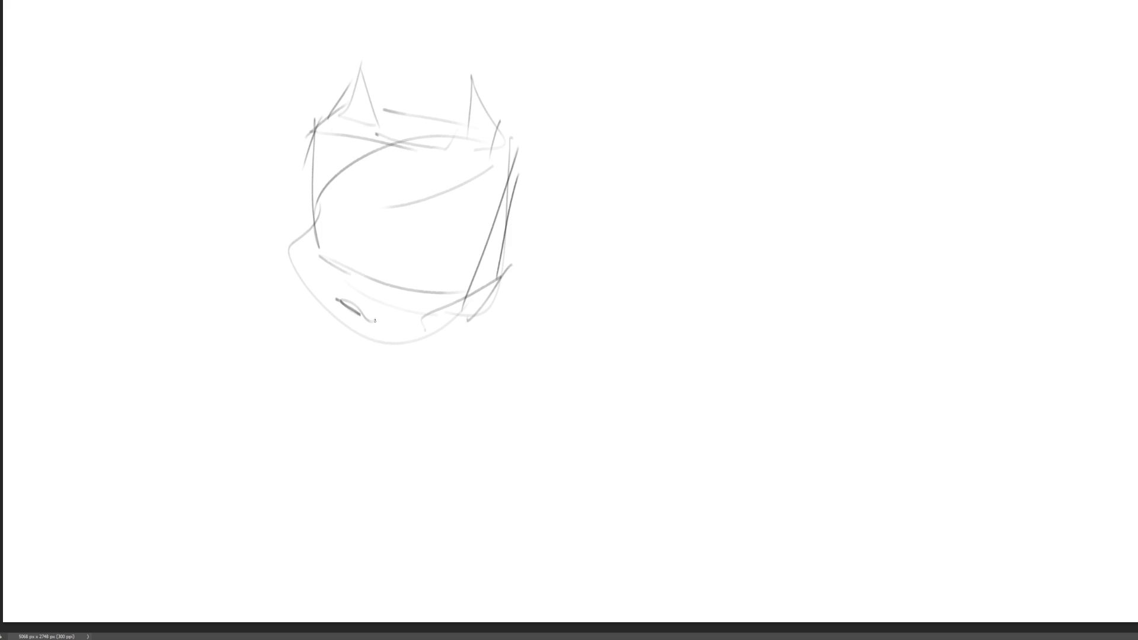
Mark the eyes, a brow and the jaw curving around the chin.
left_click_drag(321, 232, 329, 240)
mouse_move(325, 240)
left_mouse_down()
mouse_move(350, 256)
mouse_move(339, 247)
left_mouse_up()
left_click_drag(409, 268, 439, 272)
left_click_drag(413, 273, 422, 277)
mouse_move(329, 239)
left_mouse_down()
mouse_move(335, 231)
mouse_move(346, 250)
left_mouse_up()
left_click_drag(414, 268, 443, 270)
left_click_drag(333, 301, 225, 272)
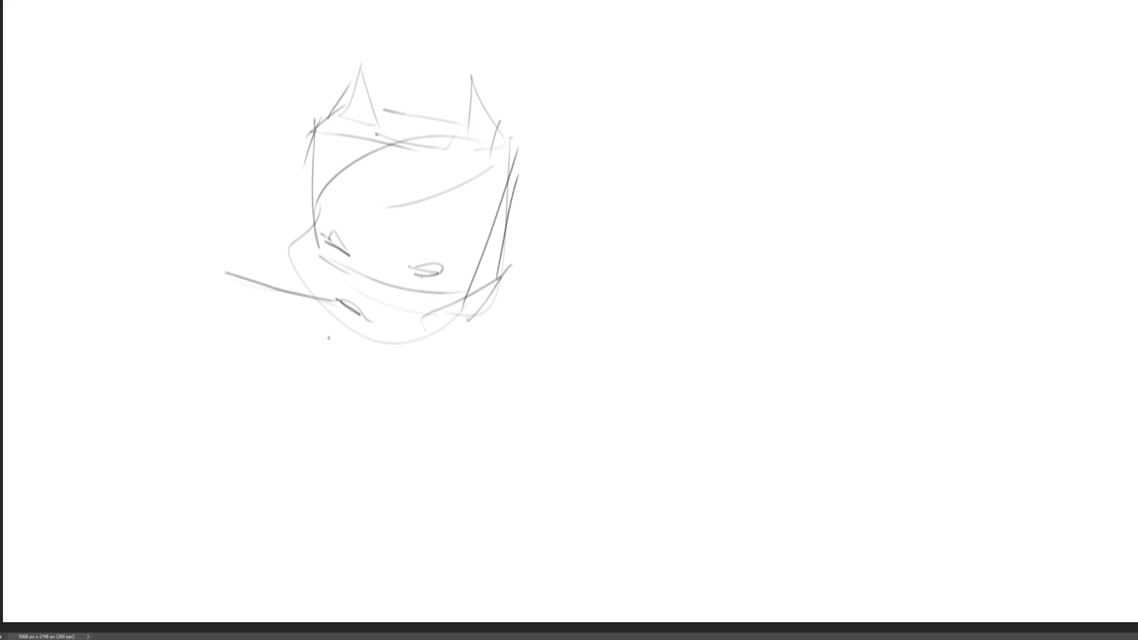
mouse_move(308, 257)
left_mouse_down()
mouse_move(300, 274)
mouse_move(415, 338)
mouse_move(450, 329)
left_mouse_up()
left_click_drag(320, 210, 346, 235)
left_click_drag(466, 238, 448, 257)
left_click_drag(362, 260, 356, 275)
Sketch the chin, the lines below the face and the S-curve of the body.
left_click_drag(334, 322, 398, 347)
left_click_drag(464, 320, 441, 342)
left_click(432, 357)
left_click_drag(385, 374, 347, 379)
mouse_move(348, 369)
left_mouse_down()
mouse_move(505, 305)
mouse_move(487, 308)
mouse_move(572, 287)
left_mouse_up()
mouse_move(486, 310)
left_mouse_down()
mouse_move(457, 347)
mouse_move(527, 399)
left_mouse_up()
left_click_drag(486, 406, 437, 426)
left_click_drag(434, 432, 633, 357)
Draw the arm stretched out to the right, ending in a zigzag hand.
mouse_move(610, 289)
left_mouse_down()
mouse_move(635, 324)
mouse_move(623, 273)
mouse_move(778, 241)
mouse_move(637, 320)
left_mouse_up()
left_click_drag(675, 339, 841, 310)
mouse_move(684, 340)
left_mouse_down()
mouse_move(652, 364)
mouse_move(788, 324)
left_mouse_up()
left_click_drag(801, 319, 825, 319)
mouse_move(781, 240)
left_mouse_down()
mouse_move(774, 258)
mouse_move(851, 234)
mouse_move(880, 276)
mouse_move(907, 256)
mouse_move(570, 388)
left_mouse_up()
mouse_move(507, 418)
left_mouse_down()
mouse_move(402, 453)
mouse_move(505, 393)
mouse_move(438, 498)
mouse_move(315, 369)
mouse_move(221, 477)
mouse_move(386, 385)
left_mouse_up()
left_click_drag(432, 356, 311, 372)
mouse_move(237, 423)
left_mouse_down()
mouse_move(338, 359)
mouse_move(170, 291)
left_mouse_up()
Sketch a large wing with inner lines to the left of the figure.
left_click_drag(55, 138, 99, 227)
mouse_move(83, 146)
left_mouse_down()
mouse_move(220, 231)
mouse_move(236, 283)
left_mouse_up()
left_click_drag(96, 104, 204, 193)
left_click_drag(3, 114, 26, 109)
mouse_move(70, 99)
left_mouse_down()
mouse_move(243, 285)
mouse_move(162, 349)
left_mouse_up()
mouse_move(164, 347)
left_mouse_down()
mouse_move(76, 364)
mouse_move(203, 374)
left_mouse_up()
mouse_move(220, 366)
left_mouse_down()
mouse_move(237, 363)
mouse_move(256, 387)
left_mouse_up()
Add the lower body curves and a second arm reaching out under the wing.
left_click_drag(221, 441, 212, 533)
mouse_move(214, 533)
left_mouse_down()
mouse_move(302, 493)
mouse_move(400, 490)
left_mouse_up()
left_click_drag(397, 490, 275, 562)
mouse_move(240, 601)
left_mouse_down()
mouse_move(437, 542)
mouse_move(293, 621)
mouse_move(453, 542)
mouse_move(393, 576)
mouse_move(439, 549)
left_mouse_up()
mouse_move(363, 605)
left_mouse_down()
mouse_move(435, 548)
mouse_move(478, 583)
left_mouse_up()
left_click_drag(227, 563, 197, 599)
mouse_move(74, 434)
left_mouse_down()
mouse_move(138, 393)
mouse_move(98, 484)
left_mouse_up()
mouse_move(152, 396)
left_mouse_down()
mouse_move(133, 372)
mouse_move(174, 424)
left_mouse_up()
left_click_drag(158, 351, 216, 419)
left_click_drag(189, 458, 288, 373)
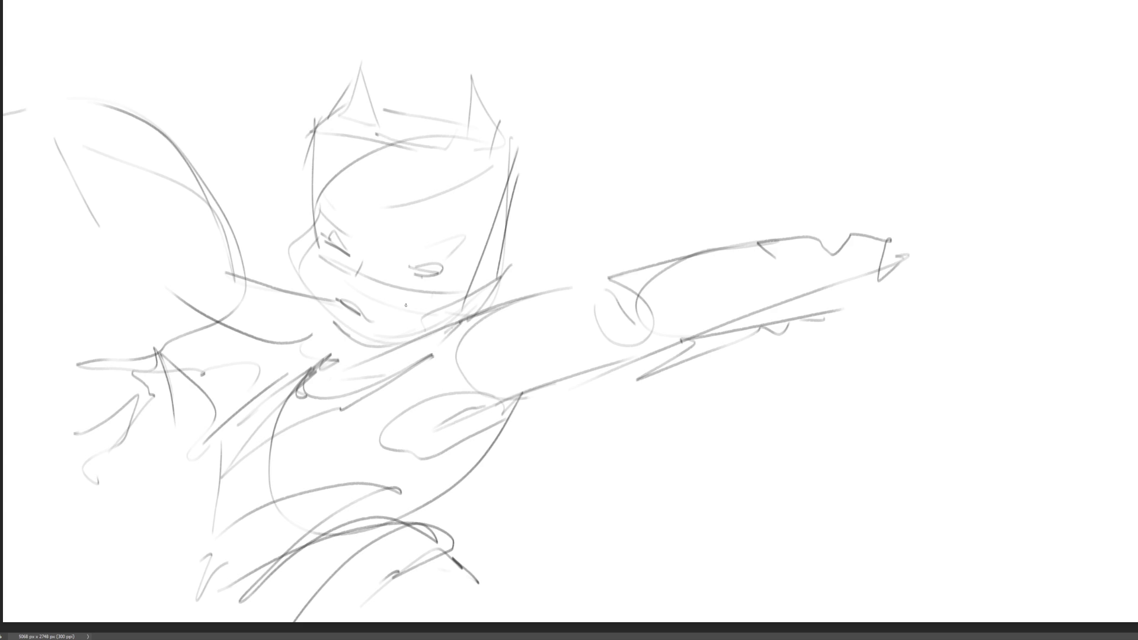
Mirror the canvas view and erase the rough sketch down to a faint guide.
key("h")
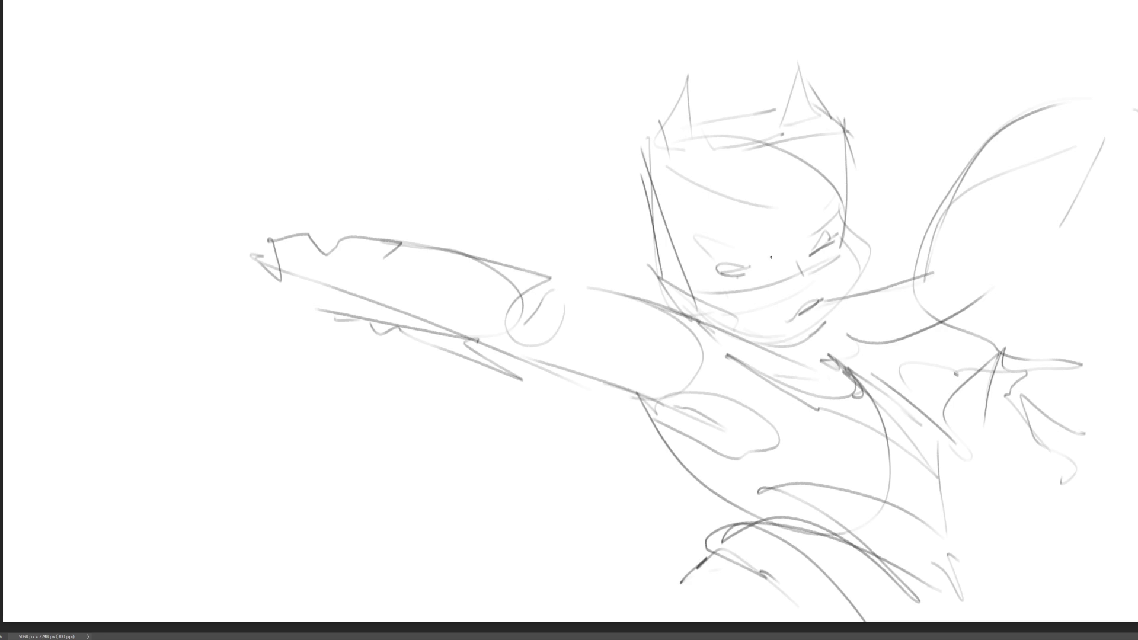
key("e")
mouse_move(848, 186)
left_mouse_down()
mouse_move(510, 247)
mouse_move(775, 594)
mouse_move(946, 169)
left_mouse_up()
key("b")
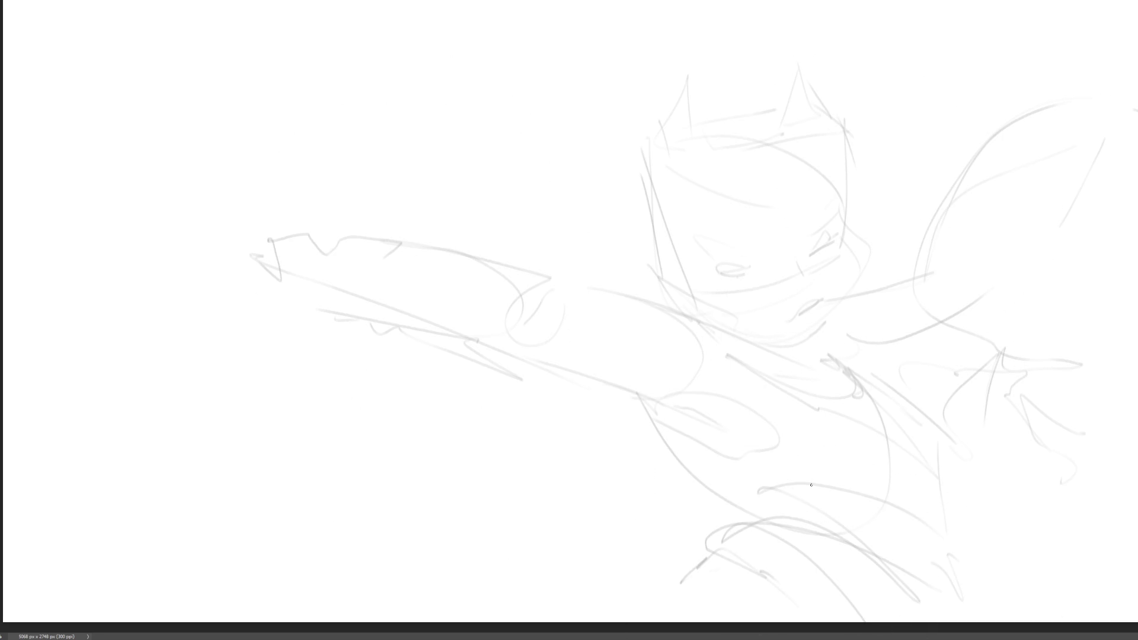
Draw a dark curved eye line and the jaw lines over the face.
mouse_move(723, 249)
left_mouse_down()
mouse_move(783, 238)
mouse_move(762, 253)
mouse_move(843, 223)
left_mouse_up()
left_click_drag(842, 207, 842, 221)
mouse_move(810, 228)
left_mouse_down()
mouse_move(818, 282)
mouse_move(799, 285)
left_mouse_up()
mouse_move(687, 284)
left_mouse_down()
mouse_move(790, 286)
mouse_move(806, 309)
mouse_move(796, 318)
left_mouse_up()
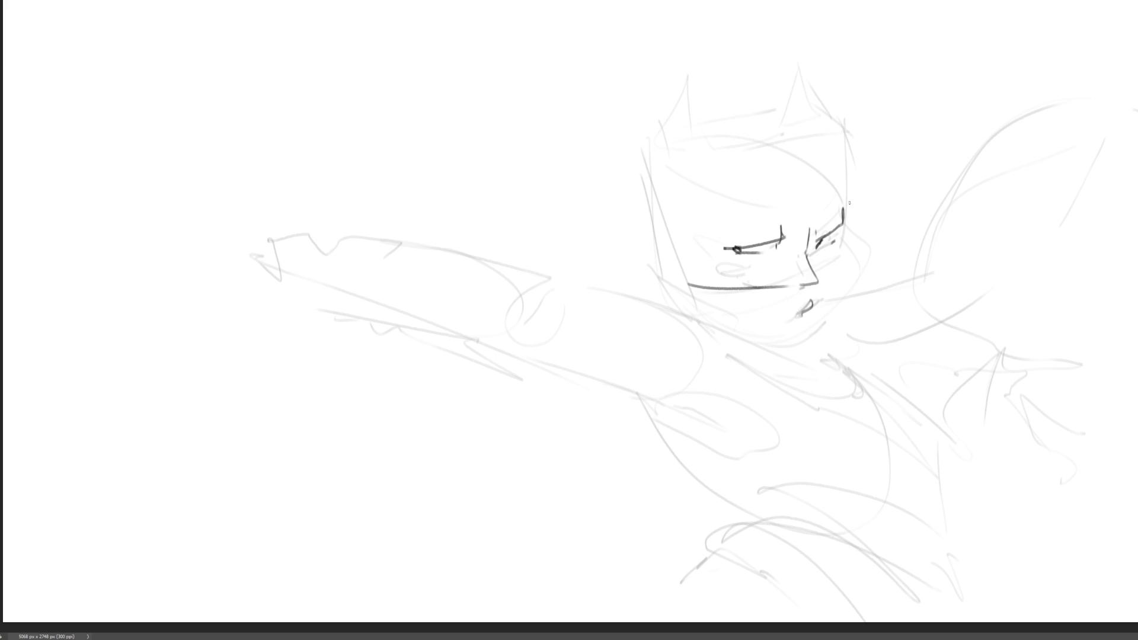
mouse_move(842, 241)
left_mouse_down()
mouse_move(846, 260)
mouse_move(801, 338)
left_mouse_up()
left_click_drag(836, 282, 806, 335)
left_click_drag(705, 260, 787, 328)
mouse_move(685, 254)
left_mouse_down()
mouse_move(701, 325)
mouse_move(810, 349)
mouse_move(827, 309)
left_mouse_up()
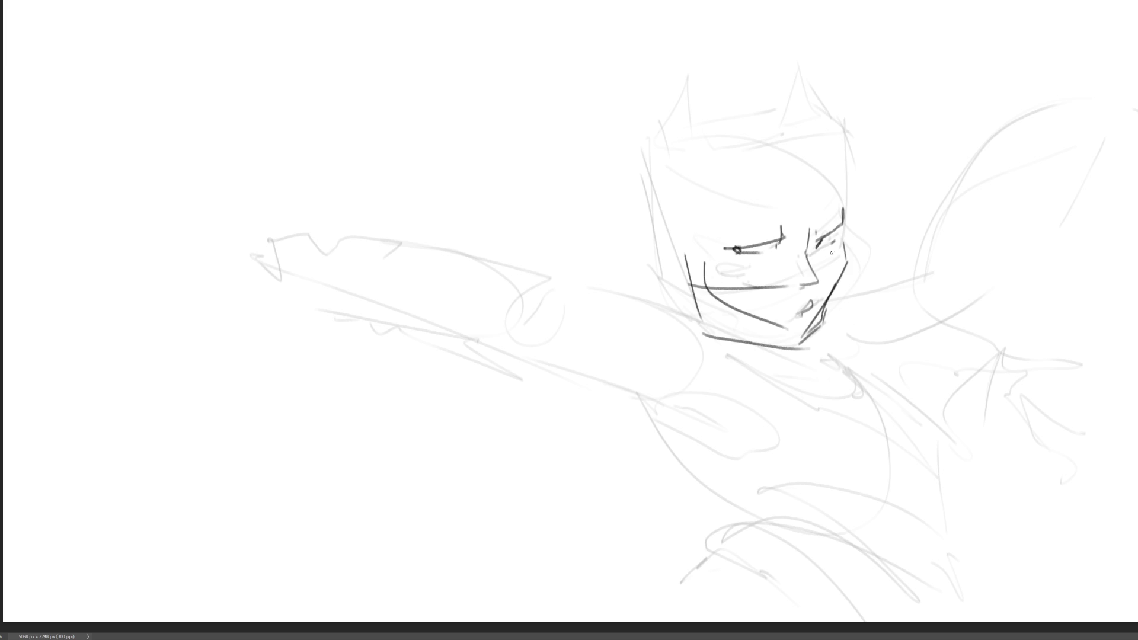
mouse_move(714, 259)
left_mouse_down()
mouse_move(795, 257)
mouse_move(846, 230)
left_mouse_up()
Define the head's left, right and top sides and the chin.
left_click_drag(850, 182, 842, 230)
left_click_drag(845, 134, 842, 241)
mouse_move(753, 174)
left_mouse_down()
mouse_move(841, 152)
mouse_move(715, 245)
left_mouse_up()
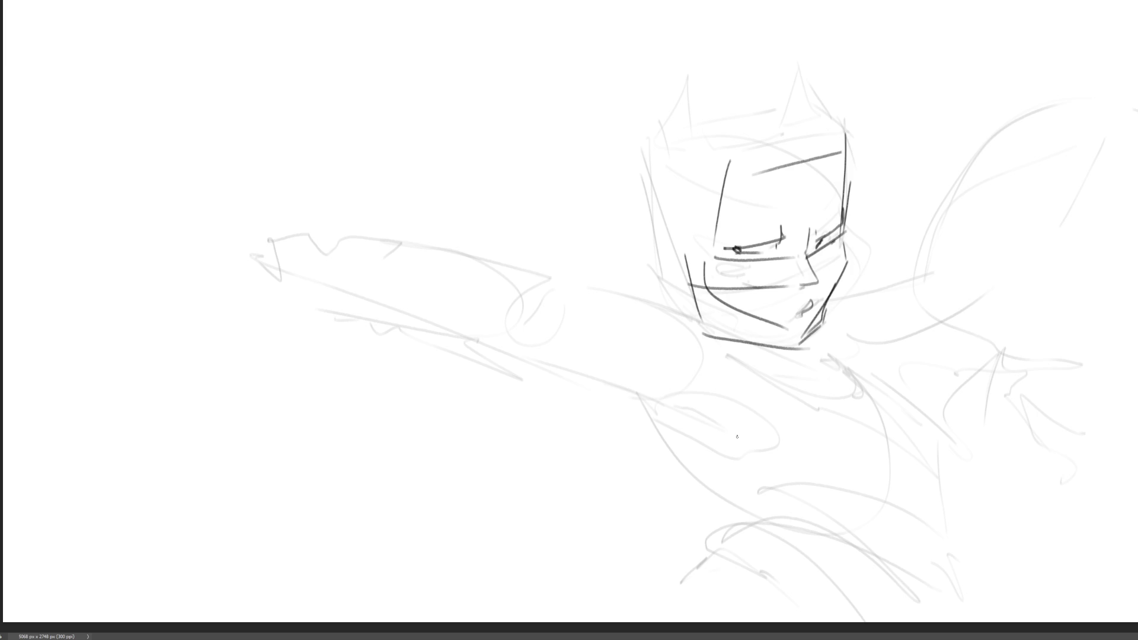
mouse_move(661, 233)
left_mouse_down()
mouse_move(701, 308)
mouse_move(819, 355)
left_mouse_up()
left_click_drag(749, 337, 822, 360)
left_click_drag(833, 290, 818, 367)
Redraw the eye and brow lines and strengthen the face's right edge.
left_click_drag(718, 248, 787, 244)
left_click_drag(788, 195, 794, 230)
left_click_drag(708, 239, 773, 239)
mouse_move(850, 173)
left_mouse_down()
mouse_move(860, 217)
mouse_move(782, 239)
mouse_move(859, 224)
mouse_move(849, 254)
mouse_move(830, 248)
mouse_move(847, 282)
mouse_move(826, 326)
left_mouse_up()
mouse_move(818, 367)
left_mouse_down()
mouse_move(844, 279)
mouse_move(814, 360)
left_mouse_up()
left_click_drag(838, 284, 805, 379)
Hatch and darken along the jaw, then draw the nose.
left_click_drag(728, 349, 778, 366)
left_click_drag(762, 356, 806, 368)
left_click_drag(706, 331, 764, 356)
mouse_move(752, 348)
left_mouse_down()
mouse_move(817, 368)
mouse_move(791, 359)
left_mouse_up()
left_click_drag(750, 350, 815, 364)
left_click_drag(771, 353, 705, 323)
left_click_drag(690, 290, 711, 328)
left_click_drag(682, 241, 711, 330)
mouse_move(809, 253)
left_mouse_down()
mouse_move(824, 286)
mouse_move(816, 265)
left_mouse_up()
mouse_move(837, 261)
left_mouse_down()
mouse_move(814, 297)
mouse_move(733, 293)
left_mouse_up()
mouse_move(732, 298)
left_mouse_down()
mouse_move(805, 300)
mouse_move(775, 301)
mouse_move(794, 328)
left_mouse_up()
Darken the jaw and chin and outline the neck below them.
left_click_drag(846, 252, 813, 355)
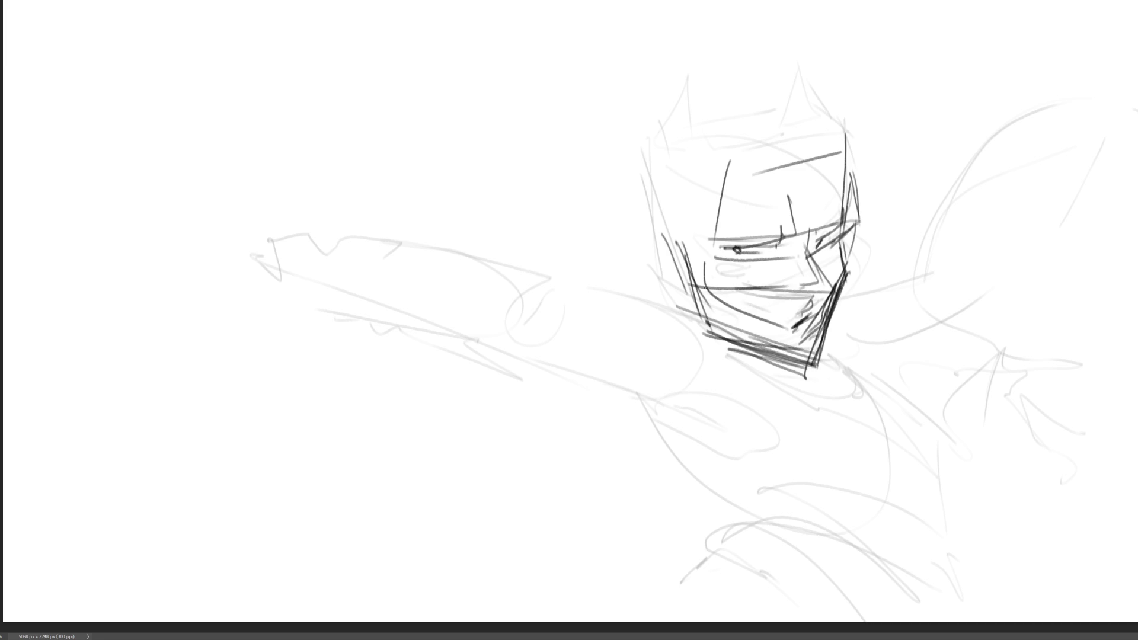
mouse_move(716, 321)
left_mouse_down()
mouse_move(723, 358)
mouse_move(839, 342)
left_mouse_up()
left_click_drag(757, 347, 698, 331)
mouse_move(647, 262)
left_mouse_down()
mouse_move(706, 388)
mouse_move(658, 320)
mouse_move(811, 428)
left_mouse_up()
left_click_drag(791, 400, 793, 416)
left_click_drag(720, 362, 770, 403)
left_click_drag(693, 338, 762, 379)
mouse_move(756, 371)
left_mouse_down()
mouse_move(801, 391)
mouse_move(783, 429)
left_mouse_up()
mouse_move(801, 377)
left_mouse_down()
mouse_move(751, 479)
mouse_move(676, 402)
left_mouse_up()
left_click_drag(656, 296, 797, 433)
left_click_drag(803, 382, 819, 469)
left_click_drag(777, 417, 738, 372)
Shape the head's left side and top with tall pointed mask ears.
left_click_drag(641, 145, 643, 288)
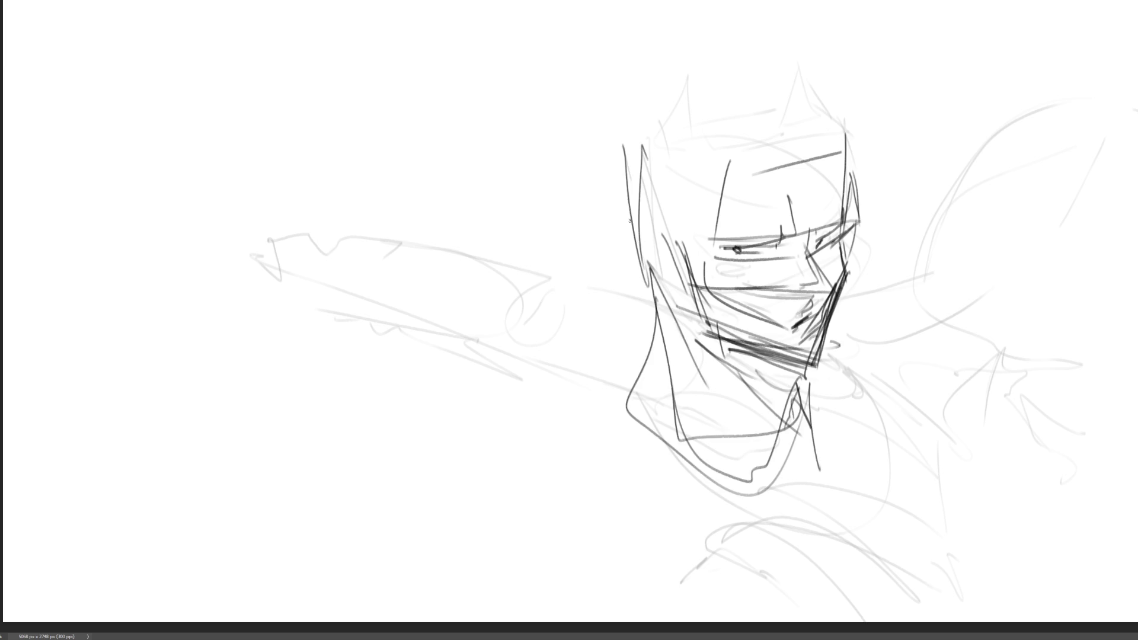
left_click_drag(678, 100, 625, 151)
mouse_move(626, 122)
left_mouse_down()
mouse_move(703, 77)
mouse_move(851, 123)
left_mouse_up()
left_click_drag(778, 73, 829, 112)
left_click_drag(646, 16, 660, 172)
left_click_drag(641, 1, 647, 165)
left_click_drag(788, 9, 782, 94)
left_click_drag(801, 14, 794, 94)
left_click_drag(829, 144, 839, 173)
Add diagonal face strokes, refine the eyes and redraw the right jawline.
mouse_move(868, 208)
left_mouse_down()
mouse_move(670, 274)
mouse_move(803, 236)
mouse_move(751, 266)
left_mouse_up()
mouse_move(824, 216)
left_mouse_down()
mouse_move(784, 265)
mouse_move(717, 236)
left_mouse_up()
left_click_drag(864, 188, 847, 217)
left_click_drag(846, 251, 842, 280)
left_click_drag(850, 238, 827, 353)
left_click_drag(853, 277, 830, 345)
mouse_move(840, 299)
left_mouse_down()
mouse_move(824, 367)
mouse_move(802, 384)
mouse_move(842, 349)
mouse_move(832, 316)
left_mouse_up()
left_click_drag(797, 335, 808, 327)
Outline the chest, neck, shoulders and collar, then fade the head sketch to pale grey.
left_click_drag(871, 345, 780, 386)
left_click_drag(847, 353, 613, 476)
left_click_drag(930, 317, 682, 439)
left_click_drag(639, 377, 633, 394)
mouse_move(654, 355)
left_mouse_down()
mouse_move(540, 416)
mouse_move(702, 490)
mouse_move(500, 425)
mouse_move(794, 508)
left_mouse_up()
left_click_drag(820, 409, 794, 507)
mouse_move(818, 409)
left_mouse_down()
mouse_move(915, 446)
mouse_move(772, 542)
left_mouse_up()
mouse_move(515, 485)
left_mouse_down()
mouse_move(711, 569)
mouse_move(883, 480)
left_mouse_up()
mouse_move(730, 573)
left_mouse_down()
mouse_move(837, 494)
mouse_move(960, 462)
left_mouse_up()
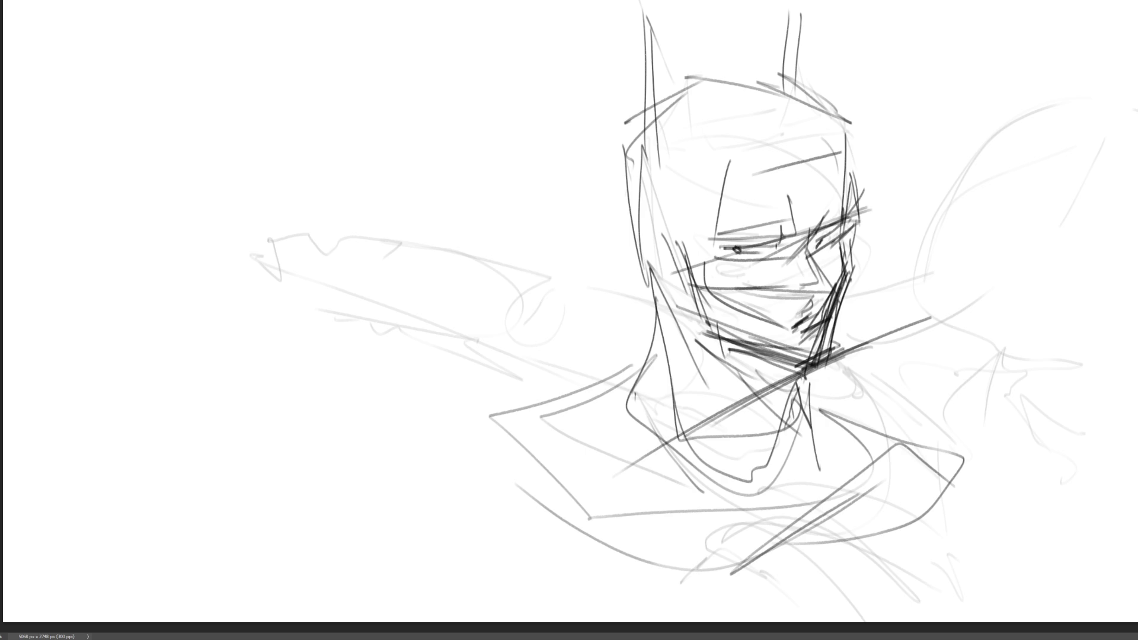
key("e")
mouse_move(713, 261)
left_mouse_down()
mouse_move(876, 203)
mouse_move(406, 381)
mouse_move(844, 254)
mouse_move(588, 347)
mouse_move(757, 477)
left_mouse_up()
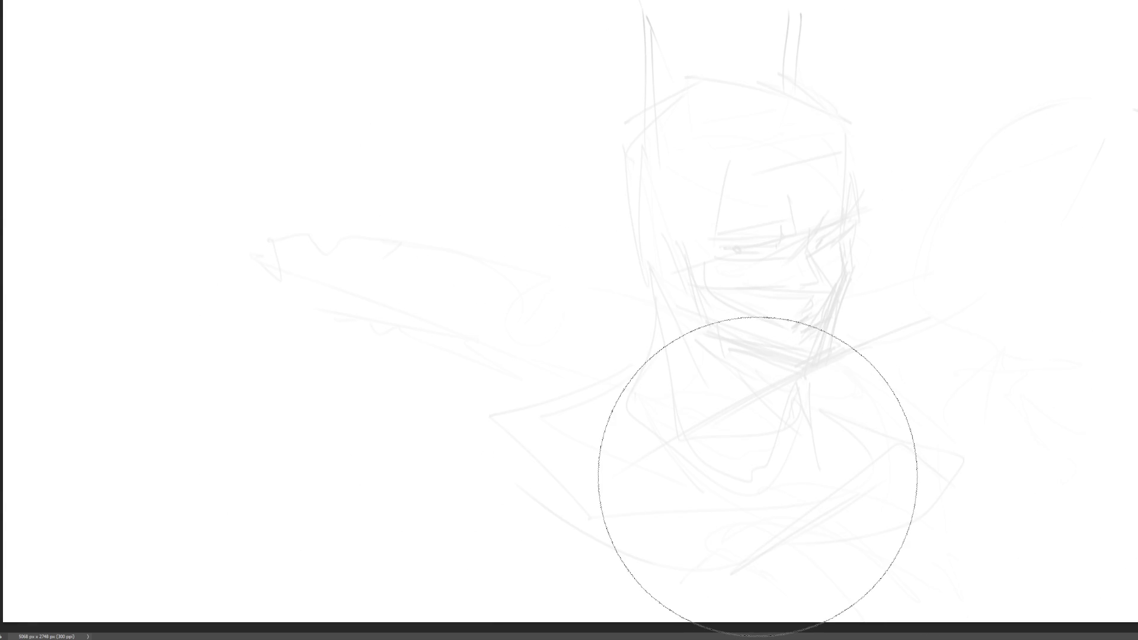
Brush a new figure's oval head on the left with dot eyes, nose, neck and collar.
key("b")
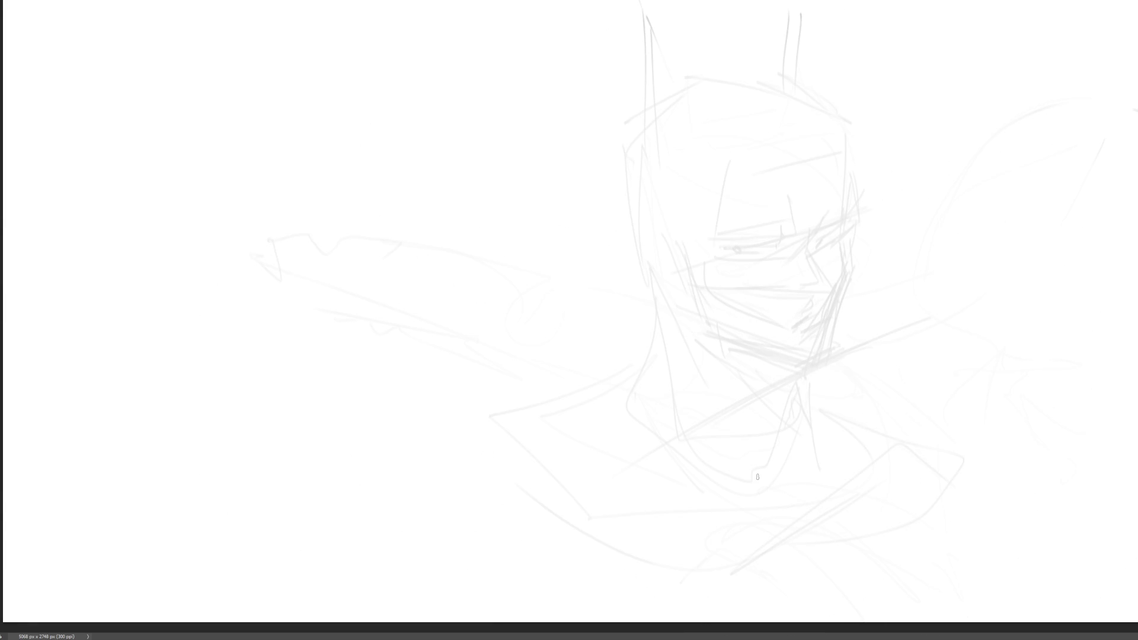
mouse_move(369, 105)
left_mouse_down()
mouse_move(361, 142)
mouse_move(406, 61)
mouse_move(465, 159)
mouse_move(440, 194)
mouse_move(380, 128)
mouse_move(429, 135)
left_mouse_up()
left_click_drag(420, 82, 428, 88)
left_click_drag(403, 166, 457, 203)
left_click_drag(381, 211, 426, 229)
left_click_drag(404, 239, 414, 242)
left_click_drag(379, 211, 388, 267)
Draw the figure's shoulders, torso and both arms hanging down.
mouse_move(380, 212)
left_mouse_down()
mouse_move(334, 212)
mouse_move(325, 273)
left_mouse_up()
mouse_move(324, 273)
left_mouse_down()
mouse_move(490, 246)
mouse_move(461, 339)
left_mouse_up()
left_click_drag(325, 189, 286, 343)
left_click_drag(293, 333, 185, 450)
left_click_drag(320, 380, 209, 436)
left_click_drag(485, 231, 570, 432)
Add a chest circle and a strap line across the torso.
left_click_drag(474, 407, 493, 417)
mouse_move(426, 354)
left_mouse_down()
mouse_move(361, 237)
mouse_move(353, 320)
left_mouse_up()
left_click_drag(339, 256, 344, 325)
mouse_move(354, 332)
left_mouse_down()
mouse_move(413, 252)
mouse_move(426, 350)
left_mouse_up()
left_click_drag(425, 365, 392, 387)
Draw the wide waist and hips with legs extending below them.
mouse_move(339, 356)
left_mouse_down()
mouse_move(378, 410)
mouse_move(426, 370)
left_mouse_up()
left_click_drag(440, 360, 411, 433)
left_click_drag(341, 394, 379, 421)
mouse_move(348, 356)
left_mouse_down()
mouse_move(304, 409)
mouse_move(334, 522)
left_mouse_up()
left_click_drag(454, 392, 481, 492)
left_click_drag(295, 444, 317, 610)
left_click_drag(361, 560, 456, 521)
left_click_drag(485, 468, 467, 605)
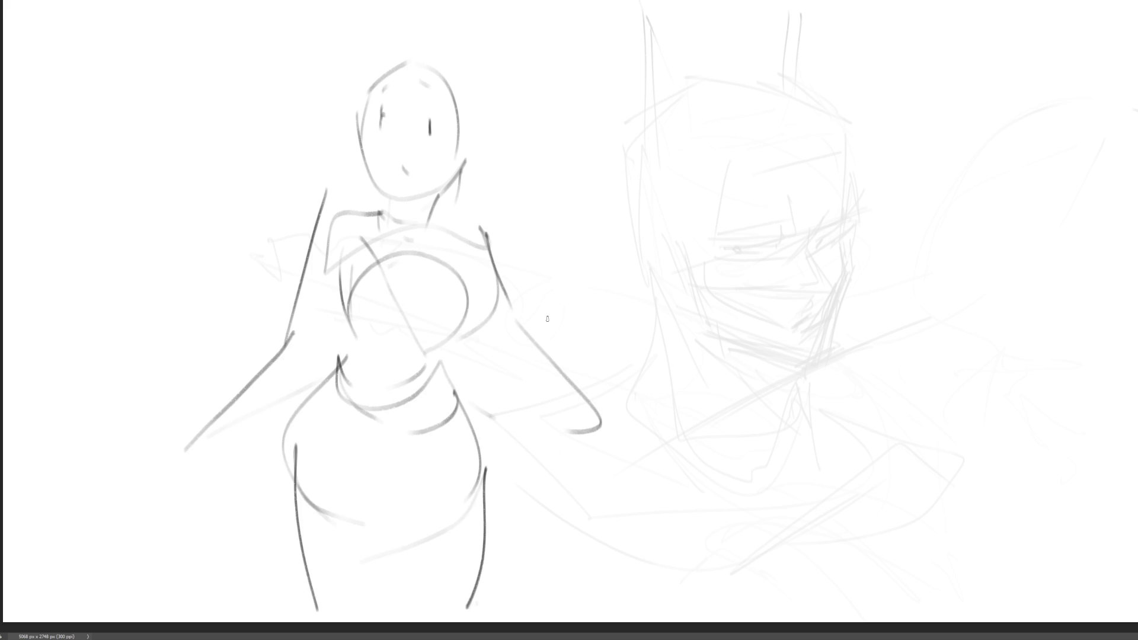
Draw both outstretched arms with elbows, redraw the shoulders and wrap a hood around the head.
mouse_move(494, 222)
left_mouse_down()
mouse_move(540, 329)
mouse_move(613, 424)
mouse_move(603, 428)
left_mouse_up()
mouse_move(324, 207)
left_mouse_down()
mouse_move(295, 320)
mouse_move(193, 401)
left_mouse_up()
left_click_drag(354, 232, 332, 266)
mouse_move(414, 220)
left_mouse_down()
mouse_move(495, 231)
mouse_move(379, 66)
mouse_move(456, 151)
left_mouse_up()
left_click_drag(441, 169, 425, 225)
left_click_drag(455, 31, 380, 189)
mouse_move(369, 41)
left_mouse_down()
mouse_move(421, 192)
mouse_move(510, 223)
left_mouse_up()
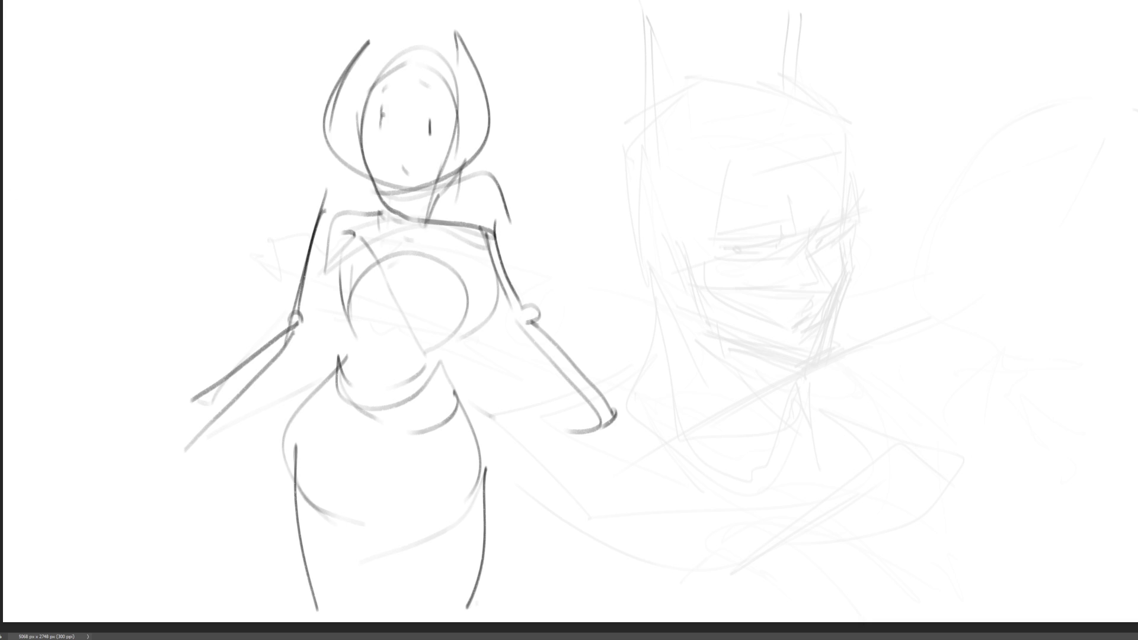
Sweep the soft eraser across the canvas, fading the hooded figure and head sketch to pale grey.
mouse_move(622, 191)
left_mouse_down()
mouse_move(642, 254)
mouse_move(449, 459)
mouse_move(998, 153)
left_mouse_up()
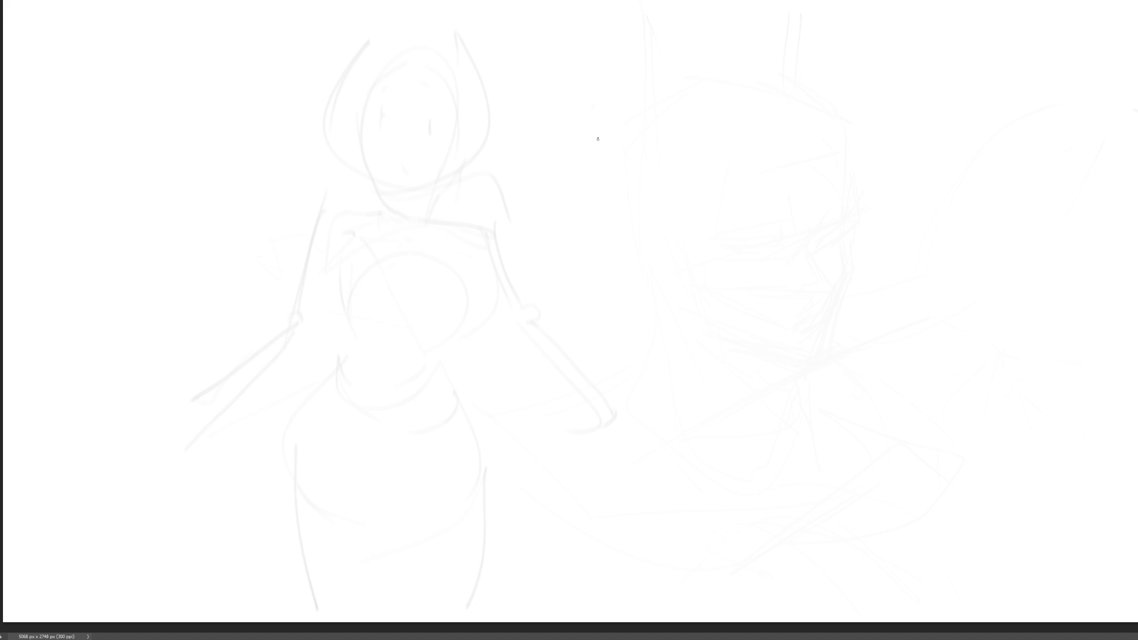
Sketch an oval head on the right with surrounding curves and strokes under the chin.
left_click_drag(618, 83, 627, 142)
mouse_move(620, 97)
left_mouse_down()
mouse_move(645, 61)
mouse_move(684, 115)
mouse_move(631, 149)
mouse_move(680, 144)
left_mouse_up()
left_click_drag(693, 80, 678, 200)
mouse_move(625, 62)
left_mouse_down()
mouse_move(616, 143)
mouse_move(626, 160)
left_mouse_up()
mouse_move(610, 144)
left_mouse_down()
mouse_move(621, 165)
mouse_move(682, 174)
mouse_move(685, 163)
mouse_move(654, 167)
left_mouse_up()
left_click_drag(710, 138, 671, 196)
left_click_drag(722, 111, 730, 194)
mouse_move(727, 151)
left_mouse_down()
mouse_move(708, 198)
mouse_move(726, 176)
mouse_move(723, 203)
left_mouse_up()
Draw collar lines, a body contour with a zigzag fold, and legs with a pointed foot.
mouse_move(680, 241)
left_mouse_down()
mouse_move(746, 187)
mouse_move(769, 288)
left_mouse_up()
left_click_drag(734, 323, 712, 332)
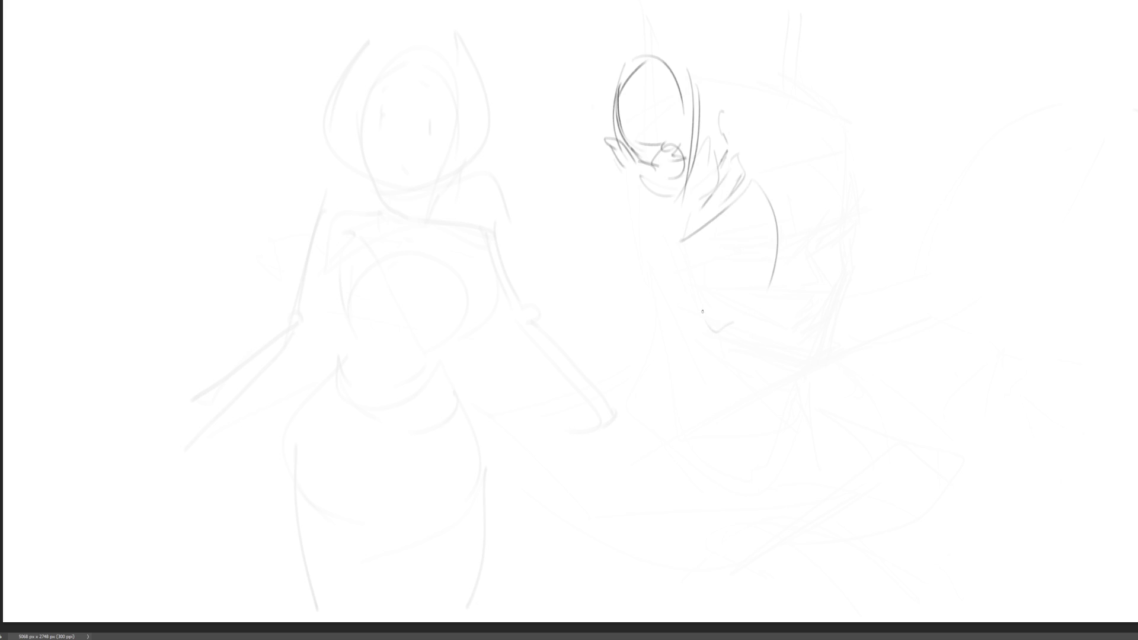
mouse_move(771, 205)
left_mouse_down()
mouse_move(794, 293)
mouse_move(813, 297)
mouse_move(807, 354)
mouse_move(827, 372)
left_mouse_up()
left_click_drag(820, 319, 858, 418)
left_click_drag(800, 357, 823, 377)
mouse_move(802, 358)
left_mouse_down()
mouse_move(874, 441)
mouse_move(885, 438)
mouse_move(885, 456)
mouse_move(783, 363)
left_mouse_up()
left_click_drag(833, 284, 813, 315)
left_click_drag(718, 176, 688, 187)
Add a hood and hair bun above the head, a brow line, and the body's folded left side.
left_click_drag(627, 61, 711, 115)
mouse_move(719, 58)
left_mouse_down()
mouse_move(714, 13)
mouse_move(727, 76)
left_mouse_up()
mouse_move(738, 71)
left_mouse_down()
mouse_move(724, 83)
mouse_move(761, 112)
left_mouse_up()
mouse_move(610, 75)
left_mouse_down()
mouse_move(620, 140)
mouse_move(679, 132)
left_mouse_up()
left_click_drag(661, 210, 711, 181)
mouse_move(664, 224)
left_mouse_down()
mouse_move(652, 232)
mouse_move(670, 265)
mouse_move(677, 330)
mouse_move(658, 246)
mouse_move(677, 330)
mouse_move(728, 355)
left_mouse_up()
mouse_move(739, 348)
left_mouse_down()
mouse_move(701, 379)
mouse_move(785, 355)
left_mouse_up()
Sketch curves under the figure and vertical leg lines beneath it.
left_click_drag(686, 348, 743, 359)
mouse_move(711, 362)
left_mouse_down()
mouse_move(777, 368)
mouse_move(763, 380)
left_mouse_up()
mouse_move(690, 354)
left_mouse_down()
mouse_move(733, 417)
mouse_move(842, 414)
left_mouse_up()
mouse_move(835, 406)
left_mouse_down()
mouse_move(857, 441)
mouse_move(830, 468)
left_mouse_up()
left_click_drag(788, 467, 754, 459)
mouse_move(711, 405)
left_mouse_down()
mouse_move(726, 468)
mouse_move(865, 465)
mouse_move(856, 500)
left_mouse_up()
left_click_drag(856, 501, 827, 499)
mouse_move(721, 374)
left_mouse_down()
mouse_move(714, 442)
mouse_move(736, 480)
left_mouse_up()
left_click_drag(711, 405, 737, 507)
mouse_move(743, 455)
left_mouse_down()
mouse_move(863, 479)
mouse_move(797, 562)
left_mouse_up()
Add diagonal torso strokes, an upper-right curve and a line down the figure's left side.
left_click_drag(854, 473, 858, 424)
left_click_drag(749, 184, 652, 250)
mouse_move(760, 171)
left_mouse_down()
mouse_move(865, 173)
mouse_move(883, 220)
left_mouse_up()
left_click_drag(824, 199, 818, 227)
left_click_drag(827, 224, 865, 200)
mouse_move(646, 243)
left_mouse_down()
mouse_move(568, 252)
mouse_move(651, 268)
left_mouse_up()
left_click_drag(648, 207, 677, 329)
left_click_drag(657, 330, 711, 418)
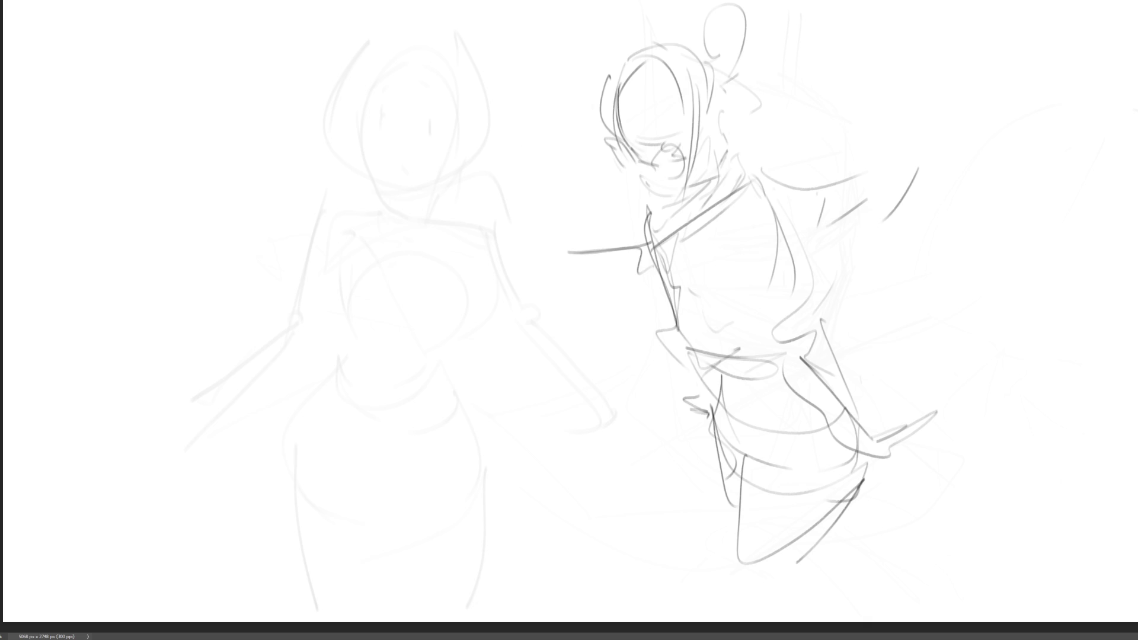
mouse_move(322, 142)
left_mouse_down()
mouse_move(394, 91)
mouse_move(414, 202)
left_mouse_up()
Draw a long tapered limb on the left, rounded off and extended toward the page bottom.
left_click_drag(322, 142, 379, 285)
mouse_move(417, 178)
left_mouse_down()
mouse_move(369, 333)
mouse_move(327, 302)
mouse_move(328, 331)
left_mouse_up()
left_click_drag(360, 291, 349, 333)
left_click_drag(401, 270, 375, 342)
mouse_move(393, 289)
left_mouse_down()
mouse_move(367, 388)
mouse_move(323, 313)
mouse_move(301, 595)
left_mouse_up()
left_click_drag(343, 408, 296, 586)
mouse_move(388, 314)
left_mouse_down()
mouse_move(333, 607)
mouse_move(388, 441)
left_mouse_up()
mouse_move(388, 83)
left_mouse_down()
mouse_move(290, 122)
mouse_move(298, 72)
left_mouse_up()
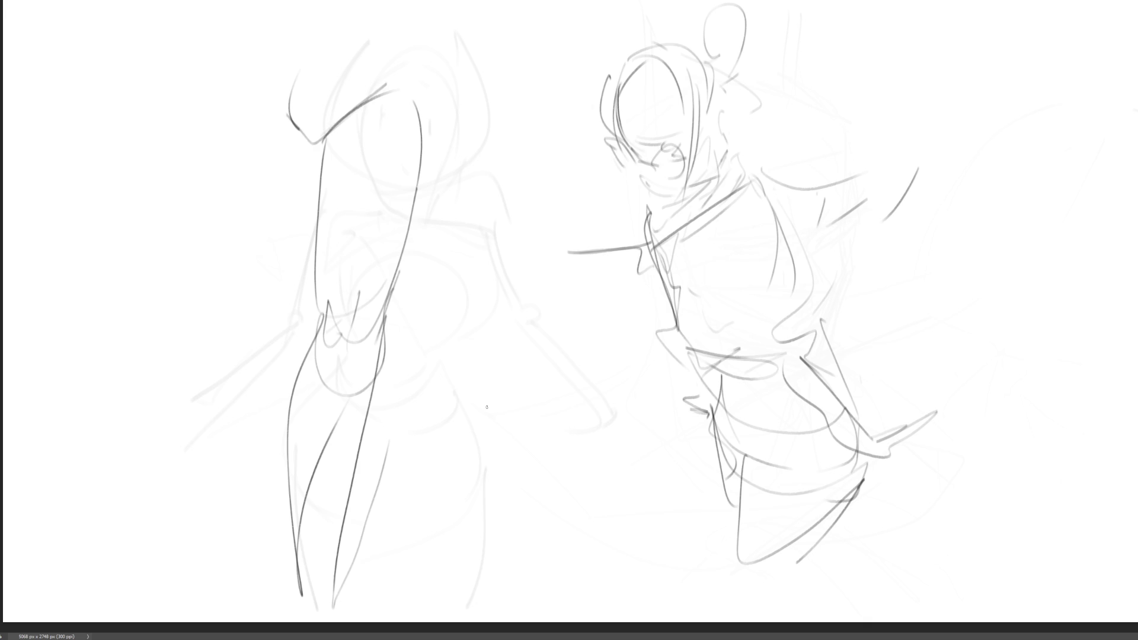
Draw an arched second limb bending down to a hand, then outline its contours.
mouse_move(452, 181)
left_mouse_down()
mouse_move(456, 167)
mouse_move(544, 214)
mouse_move(492, 293)
mouse_move(520, 288)
left_mouse_up()
mouse_move(546, 218)
left_mouse_down()
mouse_move(552, 309)
mouse_move(529, 344)
mouse_move(542, 363)
left_mouse_up()
left_click_drag(547, 334, 536, 383)
left_click_drag(541, 320, 548, 357)
mouse_move(545, 359)
left_mouse_down()
mouse_move(529, 391)
mouse_move(515, 378)
mouse_move(546, 378)
mouse_move(523, 398)
mouse_move(503, 352)
mouse_move(536, 617)
mouse_move(533, 565)
left_mouse_up()
left_click_drag(463, 172, 496, 370)
left_click_drag(502, 363, 547, 353)
left_click_drag(555, 346, 553, 318)
left_click_drag(544, 208, 555, 335)
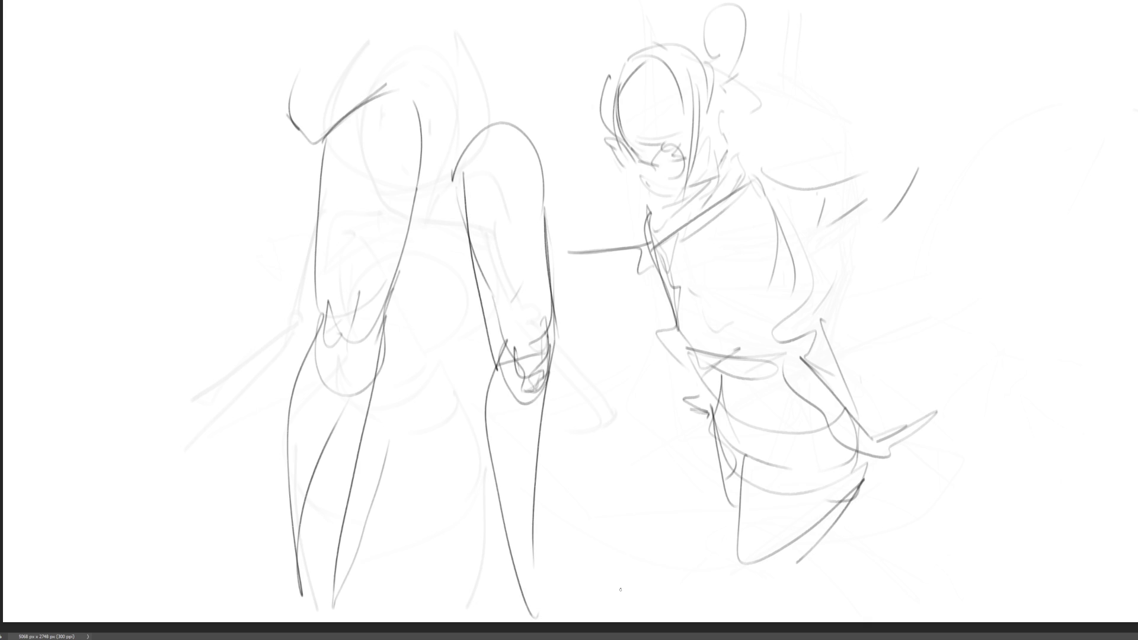
Fade the whole existing sketch to light grey with the large soft eraser.
key("e")
mouse_move(669, 533)
left_mouse_down()
mouse_move(864, 152)
mouse_move(317, 470)
mouse_move(1003, 520)
left_mouse_up()
key("b")
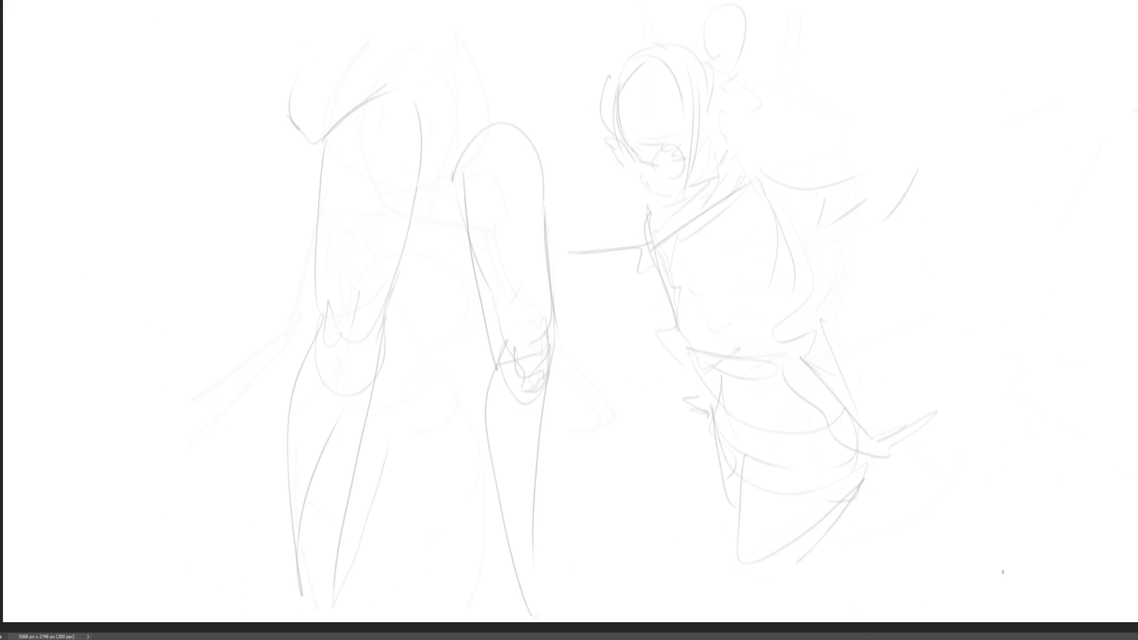
Draw the girl's face with round glasses, jawline, bangs, hair strands and ear.
mouse_move(613, 150)
left_mouse_down()
mouse_move(618, 164)
mouse_move(623, 142)
mouse_move(634, 165)
mouse_move(657, 172)
mouse_move(665, 144)
mouse_move(659, 175)
mouse_move(674, 156)
mouse_move(644, 158)
left_mouse_up()
mouse_move(637, 173)
left_mouse_down()
mouse_move(663, 196)
mouse_move(696, 186)
left_mouse_up()
mouse_move(694, 108)
left_mouse_down()
mouse_move(684, 188)
mouse_move(718, 175)
left_mouse_up()
mouse_move(610, 100)
left_mouse_down()
mouse_move(603, 132)
mouse_move(697, 126)
left_mouse_up()
left_click_drag(635, 60, 610, 83)
left_click_drag(671, 70, 688, 102)
mouse_move(631, 58)
left_mouse_down()
mouse_move(674, 44)
mouse_move(722, 101)
mouse_move(724, 141)
left_mouse_up()
mouse_move(702, 52)
left_mouse_down()
mouse_move(739, 114)
mouse_move(745, 138)
mouse_move(729, 161)
mouse_move(730, 81)
mouse_move(747, 74)
mouse_move(763, 93)
left_mouse_up()
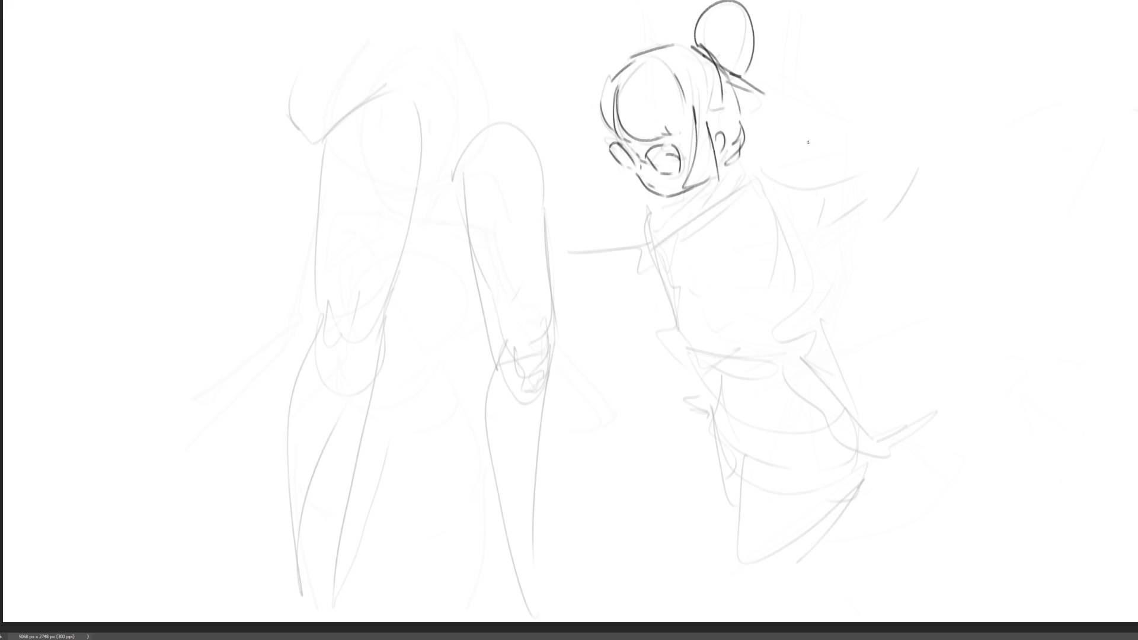
Add the jaw and neck, the collar ribbon bow with two tails, and the shoulder.
left_click_drag(675, 200, 711, 181)
mouse_move(717, 175)
left_mouse_down()
mouse_move(664, 240)
mouse_move(677, 233)
mouse_move(619, 245)
mouse_move(654, 235)
left_mouse_up()
mouse_move(653, 237)
left_mouse_down()
mouse_move(626, 297)
mouse_move(658, 285)
mouse_move(647, 326)
left_mouse_up()
mouse_move(674, 196)
left_mouse_down()
mouse_move(664, 227)
mouse_move(724, 171)
mouse_move(673, 243)
left_mouse_up()
left_click_drag(661, 252, 760, 185)
mouse_move(740, 155)
left_mouse_down()
mouse_move(786, 185)
mouse_move(847, 124)
mouse_move(852, 203)
mouse_move(759, 198)
left_mouse_up()
Draw the right sleeve, body side, cuffed arm and forearm ending in a pointed hand.
mouse_move(872, 200)
left_mouse_down()
mouse_move(830, 221)
mouse_move(798, 210)
mouse_move(793, 243)
left_mouse_up()
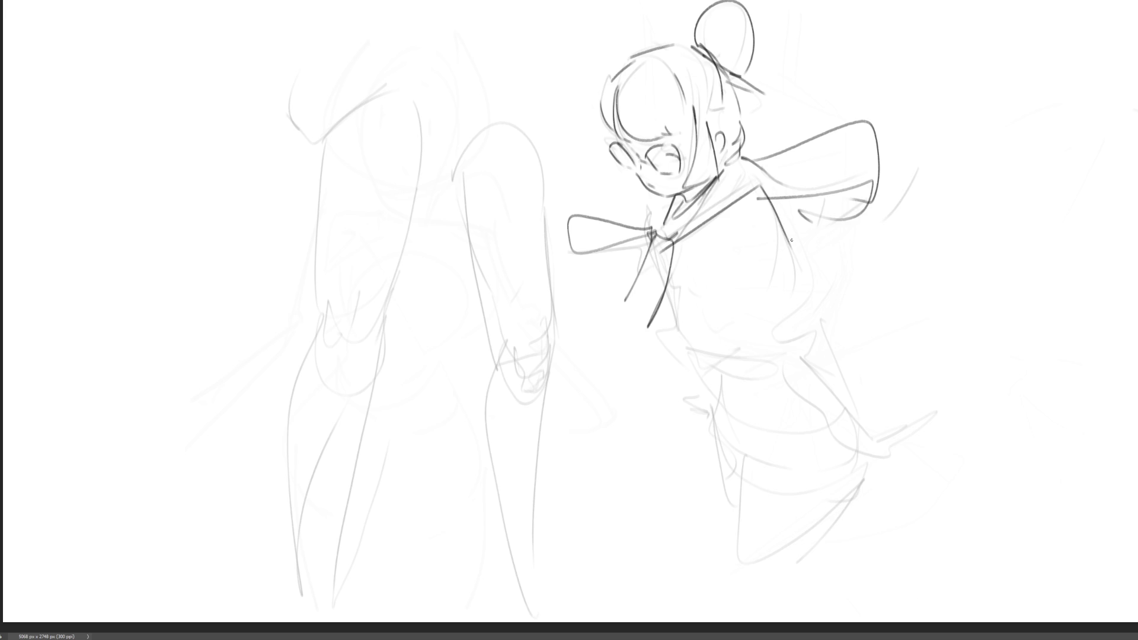
left_click_drag(771, 193, 818, 299)
left_click_drag(760, 262, 751, 291)
mouse_move(713, 247)
left_mouse_down()
mouse_move(755, 291)
mouse_move(758, 325)
mouse_move(826, 308)
mouse_move(821, 325)
left_mouse_up()
mouse_move(825, 318)
left_mouse_down()
mouse_move(783, 339)
mouse_move(820, 332)
mouse_move(816, 349)
left_mouse_up()
mouse_move(827, 319)
left_mouse_down()
mouse_move(821, 332)
mouse_move(871, 416)
left_mouse_up()
left_click_drag(797, 349, 859, 422)
mouse_move(871, 414)
left_mouse_down()
mouse_move(891, 442)
mouse_move(927, 441)
mouse_move(912, 434)
left_mouse_up()
mouse_move(889, 422)
left_mouse_down()
mouse_move(916, 417)
mouse_move(916, 439)
left_mouse_up()
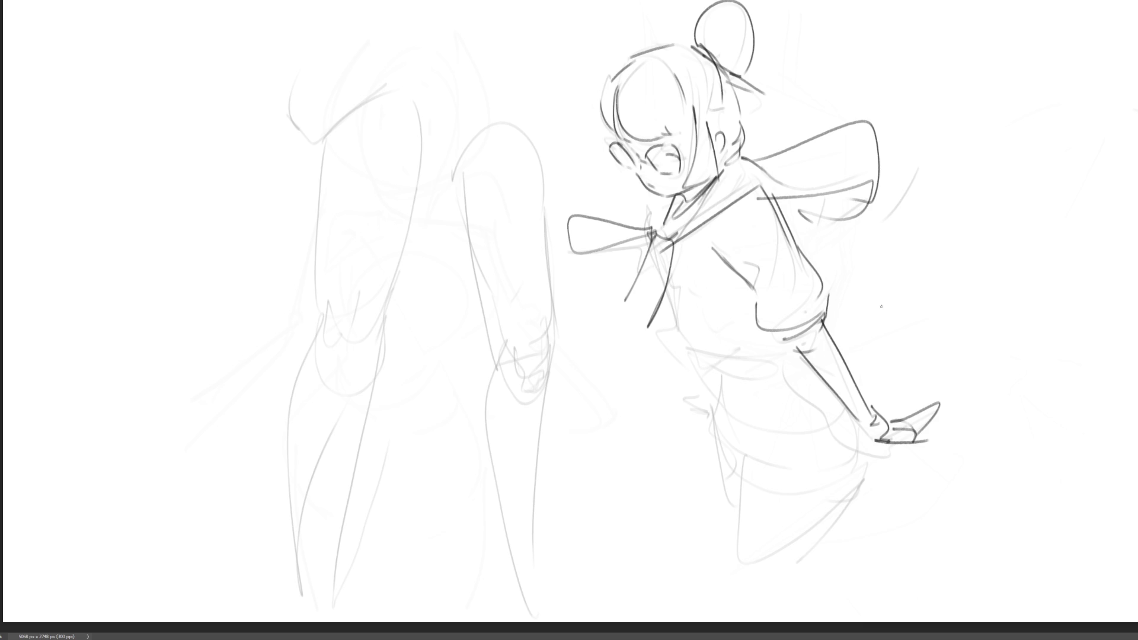
Try a second forearm and hand on the right, then undo it.
mouse_move(796, 177)
left_mouse_down()
mouse_move(867, 272)
mouse_move(886, 270)
left_mouse_up()
mouse_move(875, 274)
left_mouse_down()
mouse_move(924, 355)
mouse_move(947, 358)
left_mouse_up()
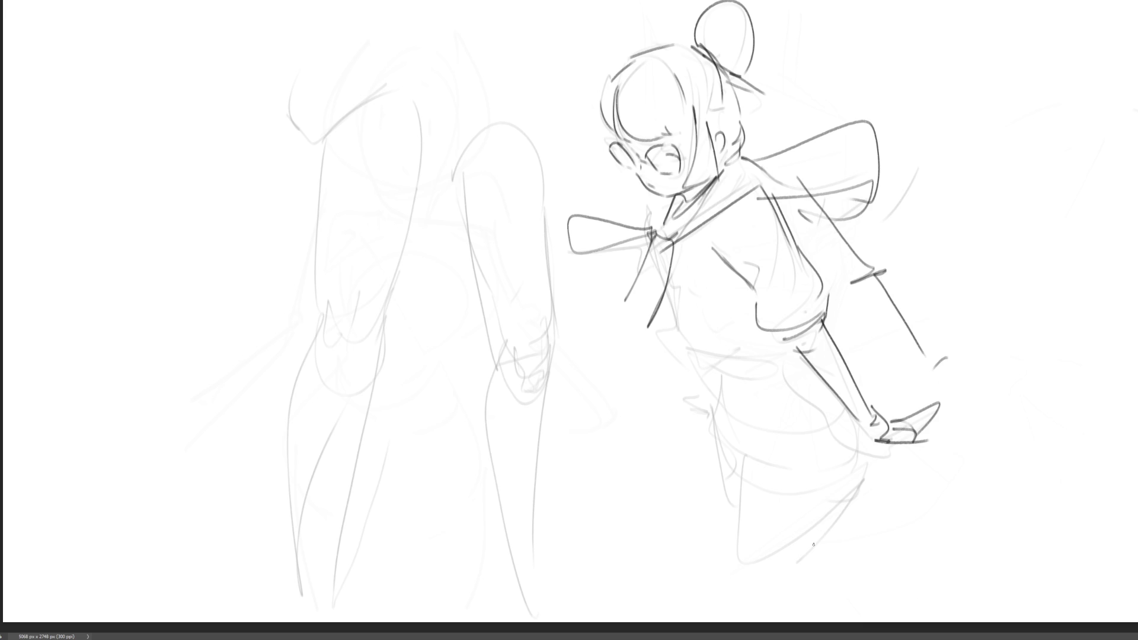
key("ctrl+z")
key("ctrl+z")
key("ctrl+z")
key("ctrl+z")
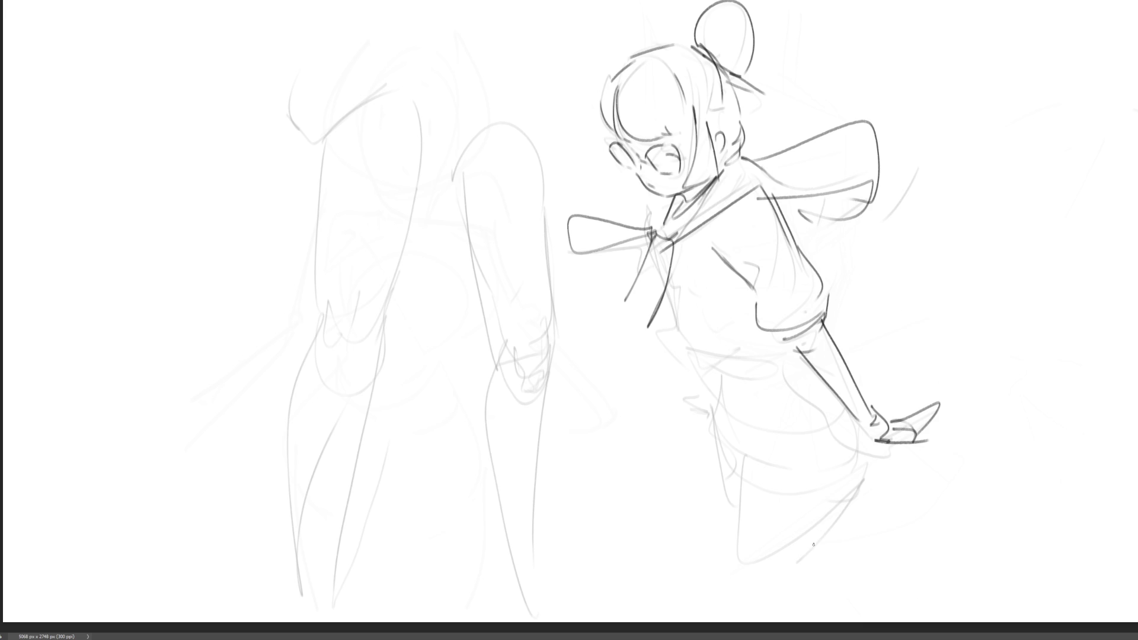
Sketch the chest line, torso side, waist and diagonal torso line.
mouse_move(662, 244)
left_mouse_down()
mouse_move(666, 303)
mouse_move(736, 287)
mouse_move(673, 314)
left_mouse_up()
mouse_move(673, 314)
left_mouse_down()
mouse_move(722, 374)
mouse_move(798, 345)
mouse_move(724, 363)
mouse_move(788, 365)
left_mouse_up()
mouse_move(699, 369)
left_mouse_down()
mouse_move(809, 358)
mouse_move(777, 375)
left_mouse_up()
left_click_drag(694, 368, 733, 417)
mouse_move(823, 409)
left_mouse_down()
mouse_move(794, 424)
mouse_move(741, 424)
mouse_move(743, 468)
mouse_move(867, 474)
mouse_move(860, 486)
left_mouse_up()
Outline the skirt's upper edge, hem, side lines and lower body.
left_click_drag(779, 482, 855, 481)
left_click_drag(889, 456, 870, 479)
left_click_drag(700, 392, 715, 438)
mouse_move(714, 439)
left_mouse_down()
mouse_move(737, 449)
mouse_move(727, 464)
mouse_move(733, 519)
left_mouse_up()
left_click_drag(745, 463, 813, 574)
left_click_drag(848, 492, 814, 567)
mouse_move(853, 510)
left_mouse_down()
mouse_move(810, 574)
mouse_move(829, 540)
left_mouse_up()
Add hip and waist detail lines plus the wrist and forearm line.
left_click_drag(716, 379, 733, 407)
left_click_drag(797, 361, 822, 399)
mouse_move(852, 424)
left_mouse_down()
mouse_move(843, 472)
mouse_move(865, 465)
left_mouse_up()
left_click_drag(828, 345, 859, 381)
Darken the sleeve's right edge, reinforce the collar's left edge, and sketch a small hand at the hip.
left_click_drag(821, 312, 816, 326)
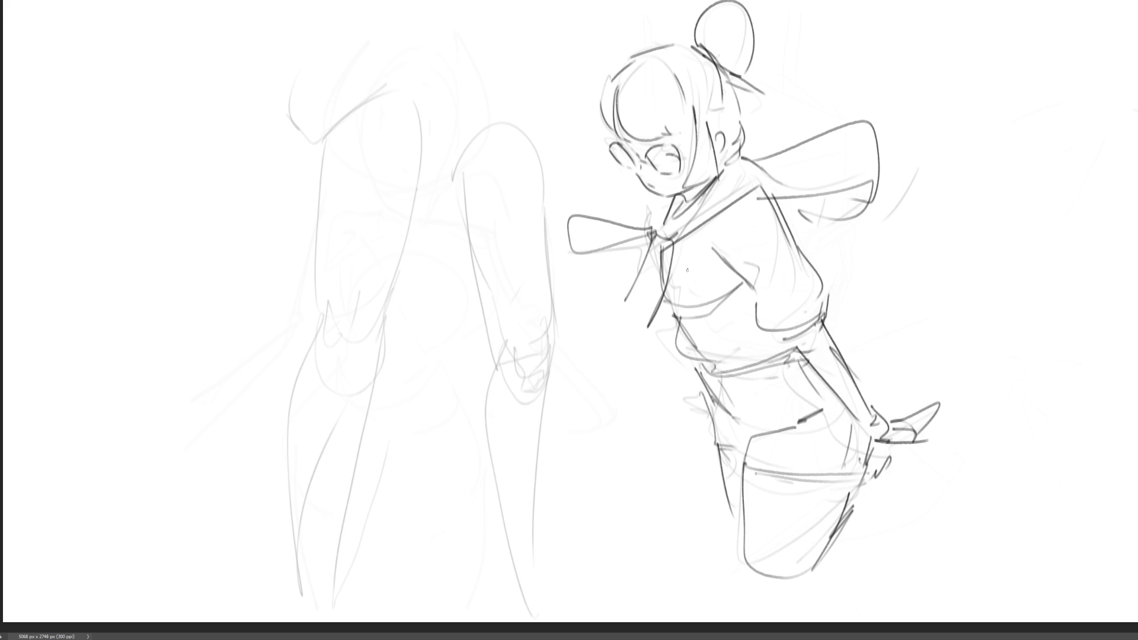
left_click_drag(651, 198, 647, 220)
left_click_drag(654, 210, 653, 220)
left_click_drag(701, 399, 707, 413)
key("ctrl+t")
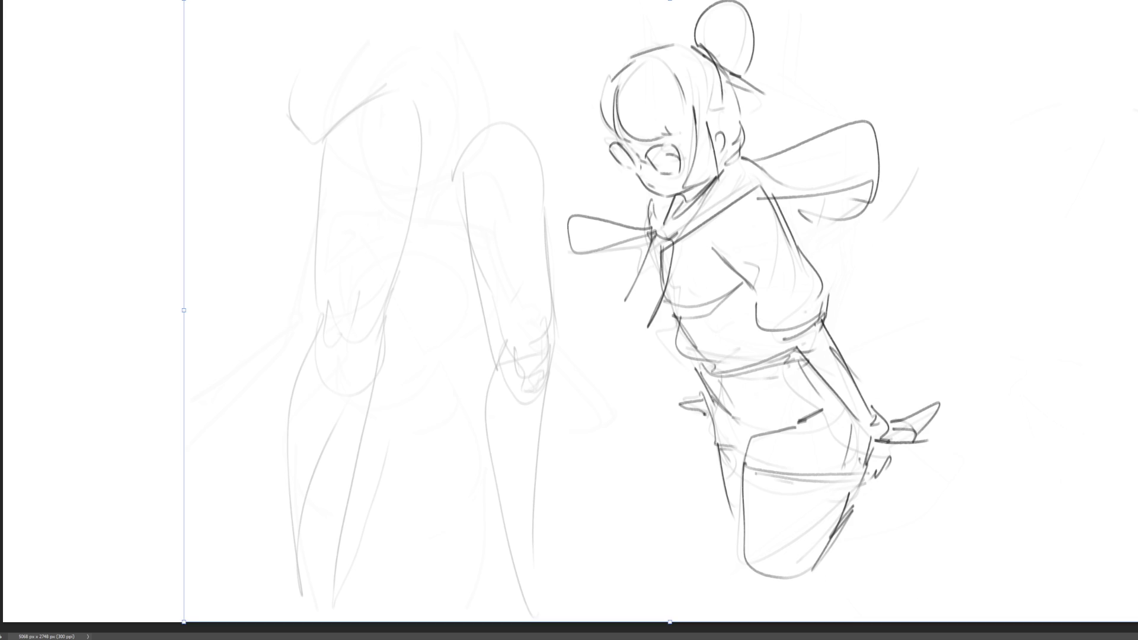
Scale the whole sketch layer down and shift it up and right with Free Transform.
key("ctrl+minus")
left_click_drag(968, 103, 1012, 106)
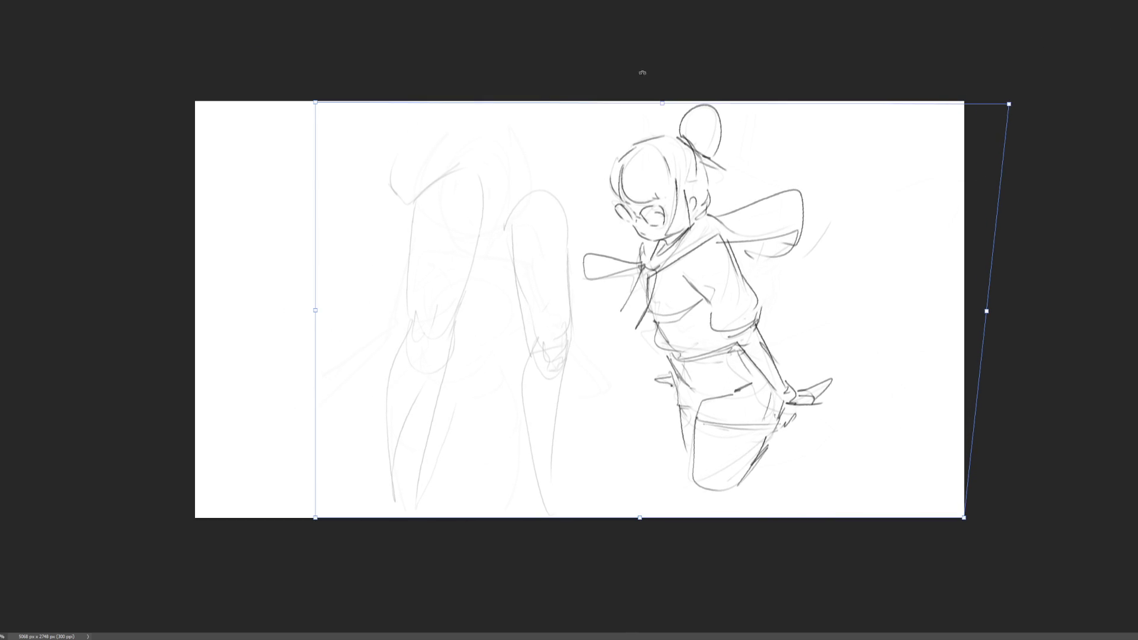
key("Return")
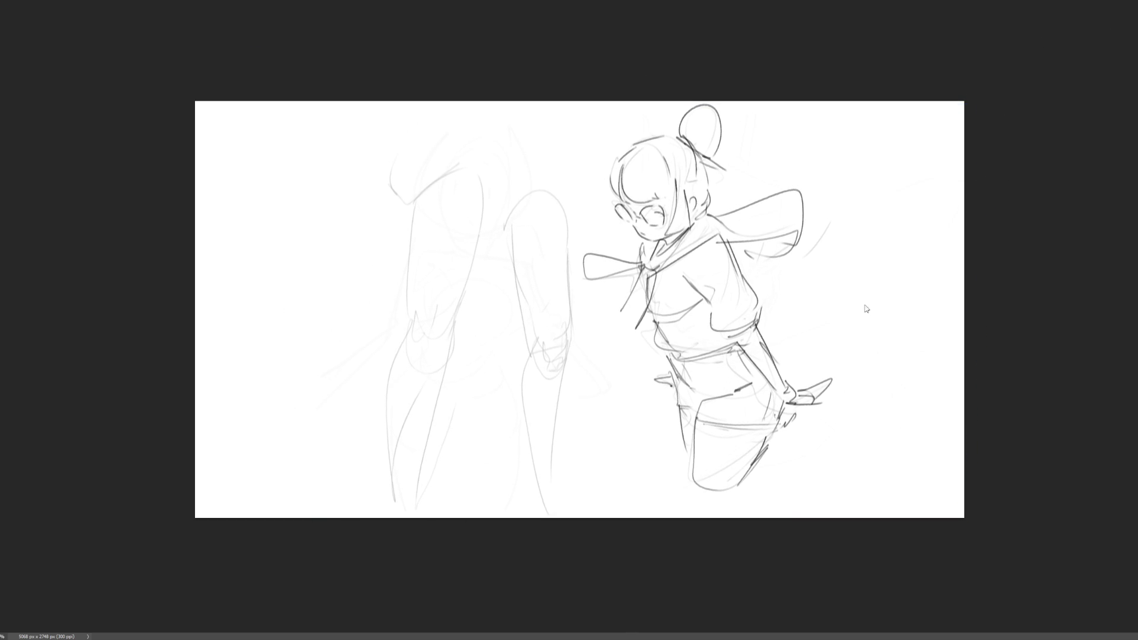
key("b")
key("ctrl+t")
mouse_move(1003, 311)
left_mouse_down()
mouse_move(770, 327)
mouse_move(802, 289)
mouse_move(890, 270)
left_mouse_up()
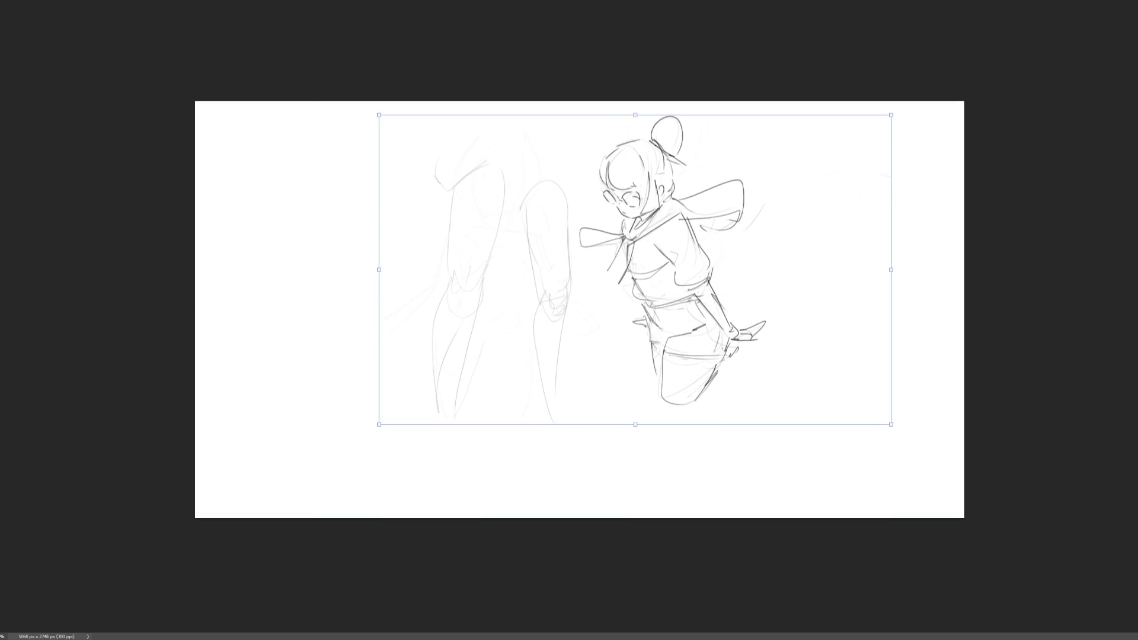
key("Return")
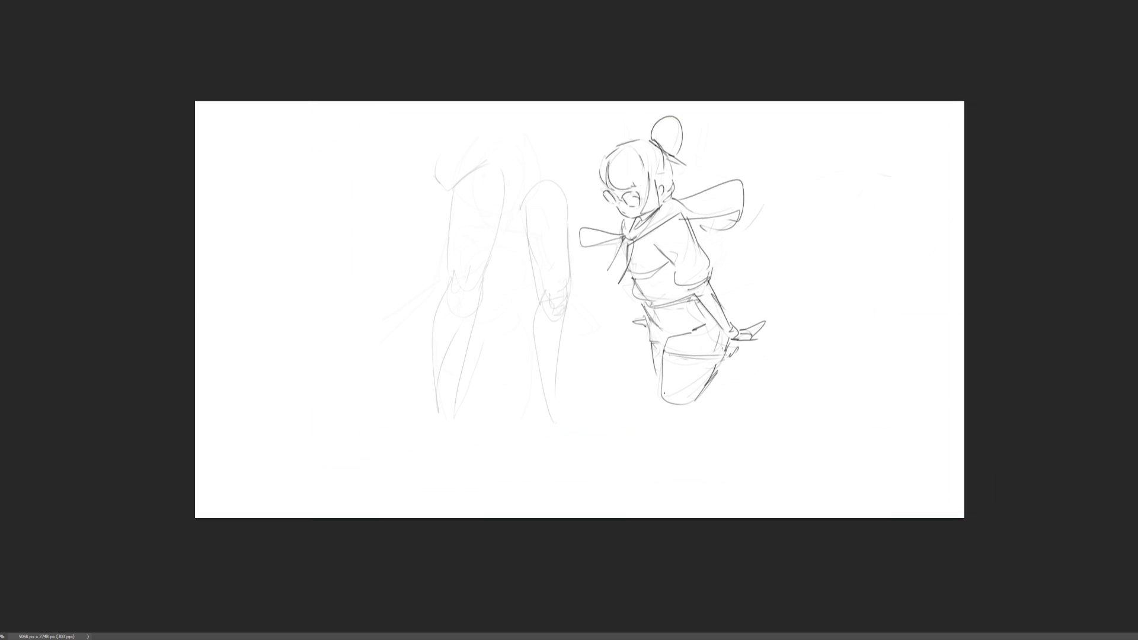
Draw the shorts' bottom edge and both legs, front and back, down to the page bottom.
left_click_drag(663, 403, 693, 400)
mouse_move(698, 397)
left_mouse_down()
mouse_move(689, 419)
mouse_move(657, 428)
mouse_move(690, 428)
mouse_move(665, 506)
left_mouse_up()
left_click_drag(659, 432, 653, 507)
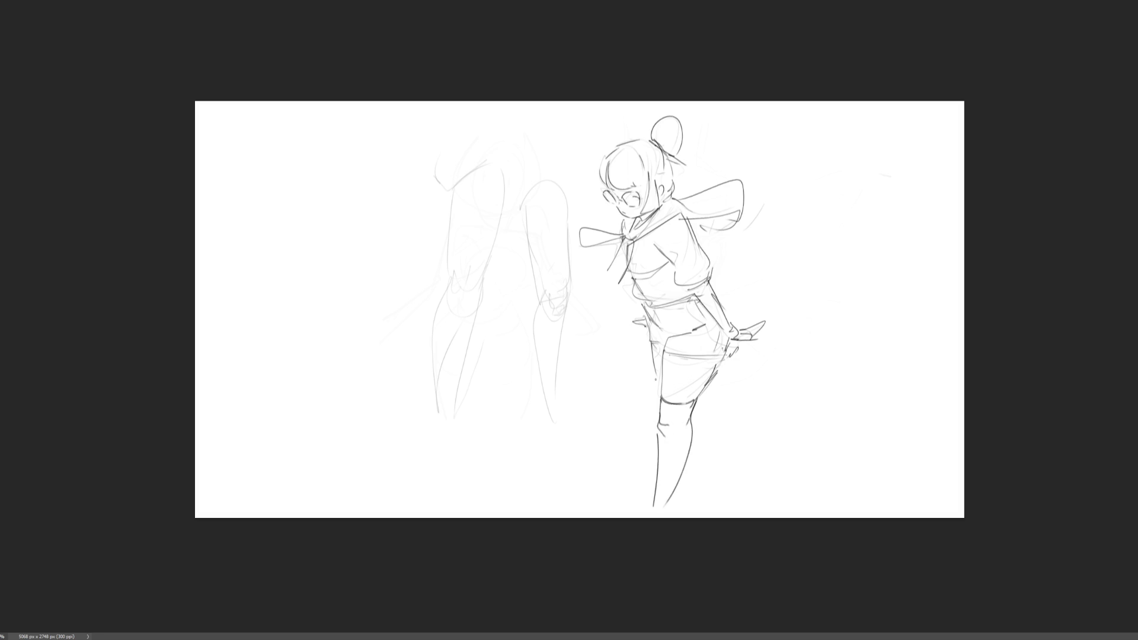
left_click_drag(695, 420, 715, 508)
left_click_drag(686, 465, 707, 508)
key("ctrl+plus")
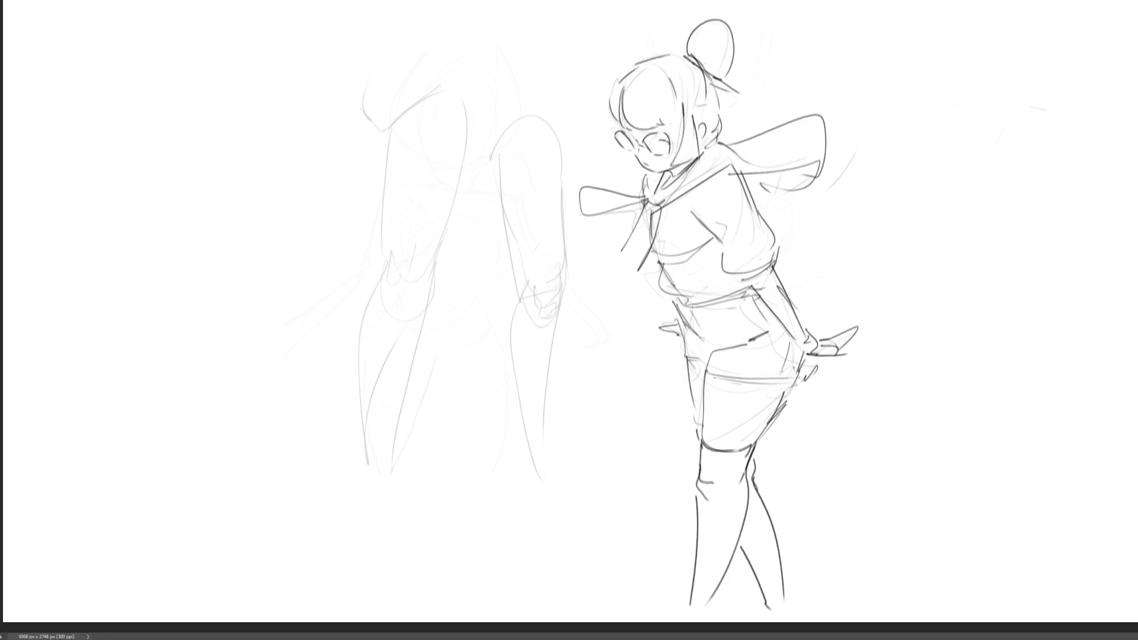
Redraw the open eye with iris and lens shading, shape the nose and mouth, then lasso the head.
mouse_move(643, 141)
left_mouse_down()
mouse_move(652, 134)
mouse_move(665, 156)
mouse_move(626, 145)
mouse_move(692, 126)
mouse_move(667, 145)
left_mouse_up()
left_click_drag(641, 144, 632, 137)
mouse_move(630, 152)
left_mouse_down()
mouse_move(653, 163)
mouse_move(646, 174)
left_mouse_up()
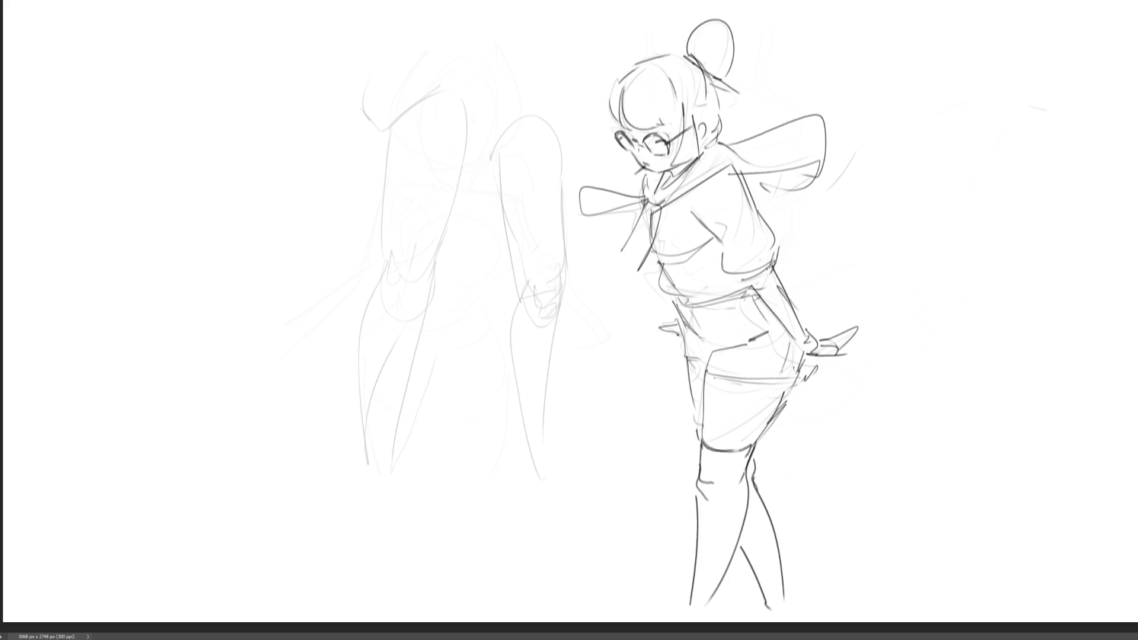
mouse_move(745, 105)
left_mouse_down()
mouse_move(524, 43)
mouse_move(587, 153)
mouse_move(653, 176)
mouse_move(676, 175)
mouse_move(762, 116)
mouse_move(740, 86)
left_mouse_up()
key("ctrl+t")
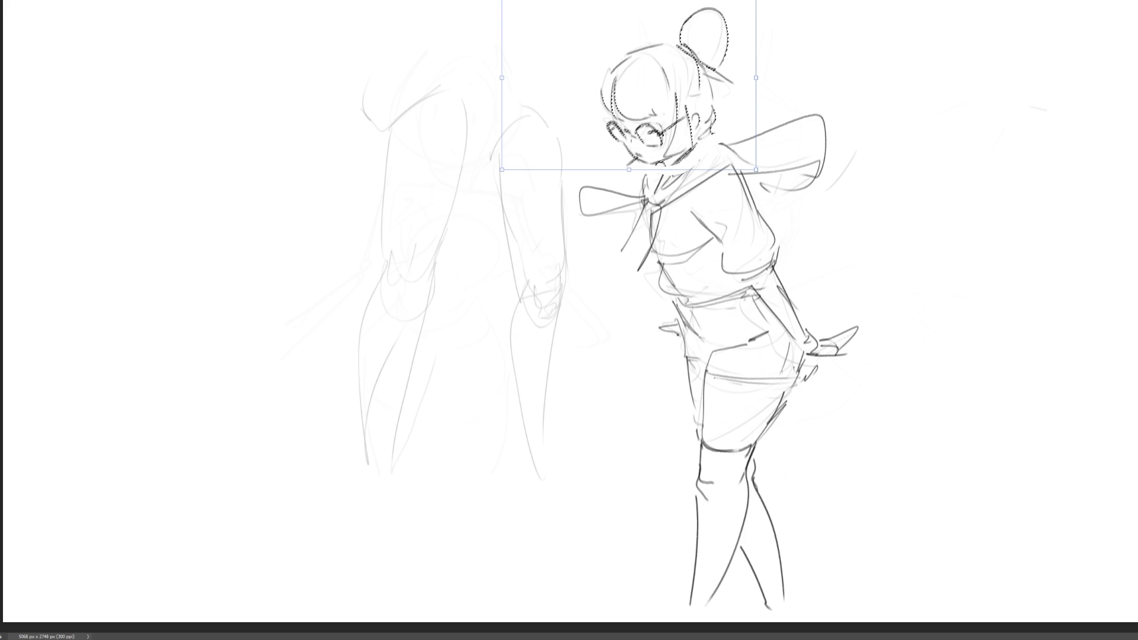
Commit the head's shifted position and deselect it.
key("Return")
key("ctrl+d")
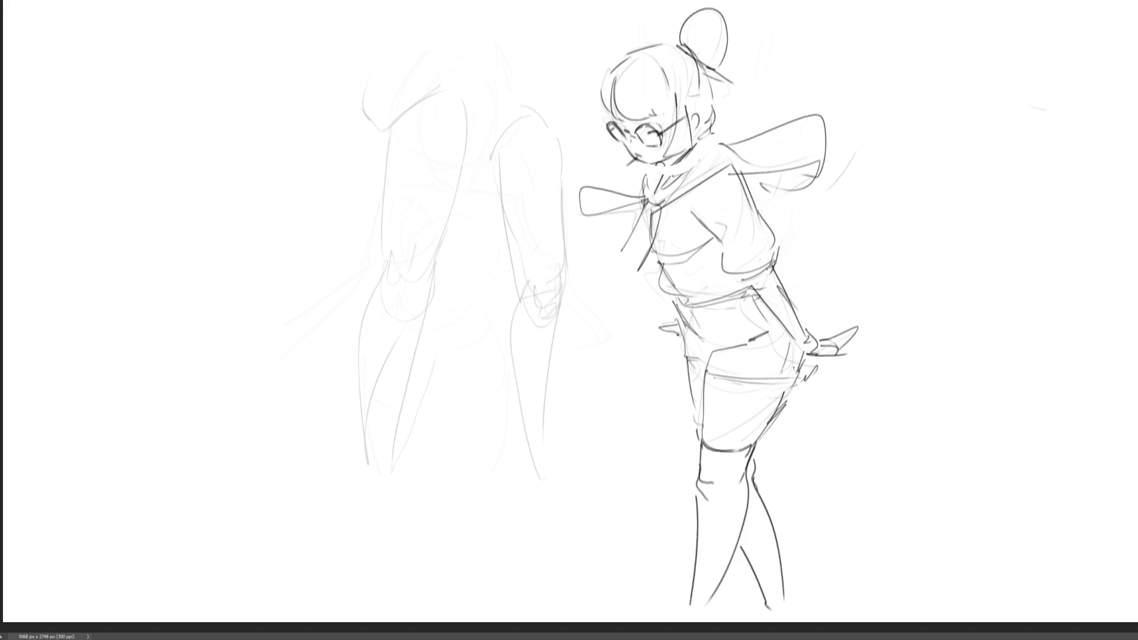
Draw the new figure's shoulder and outstretched arm with curves and marks beneath it.
mouse_move(213, 98)
left_mouse_down()
mouse_move(192, 142)
mouse_move(245, 151)
mouse_move(228, 166)
mouse_move(272, 141)
mouse_move(266, 91)
mouse_move(249, 102)
mouse_move(278, 129)
mouse_move(369, 69)
mouse_move(358, 113)
left_mouse_up()
mouse_move(282, 135)
left_mouse_down()
mouse_move(252, 144)
mouse_move(384, 105)
mouse_move(412, 52)
mouse_move(537, 31)
mouse_move(378, 106)
left_mouse_up()
mouse_move(546, 39)
left_mouse_down()
mouse_move(418, 90)
mouse_move(543, 42)
left_mouse_up()
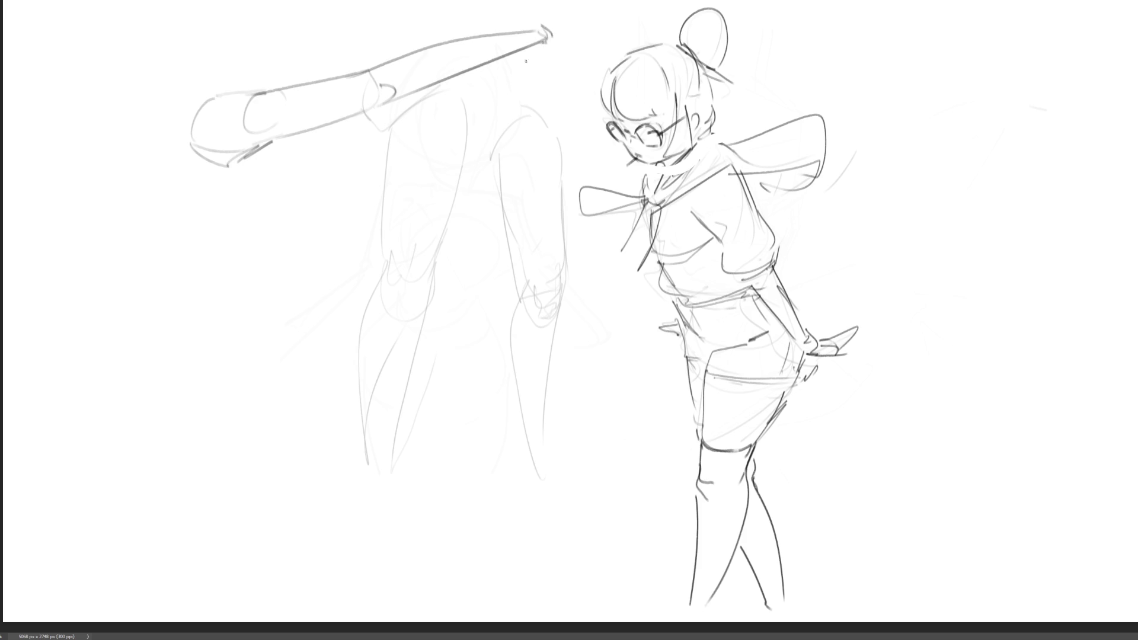
mouse_move(356, 126)
left_mouse_down()
mouse_move(355, 149)
mouse_move(373, 153)
mouse_move(386, 197)
left_mouse_up()
left_click_drag(262, 151, 288, 136)
left_click_drag(261, 184, 347, 153)
left_click_drag(345, 199, 372, 191)
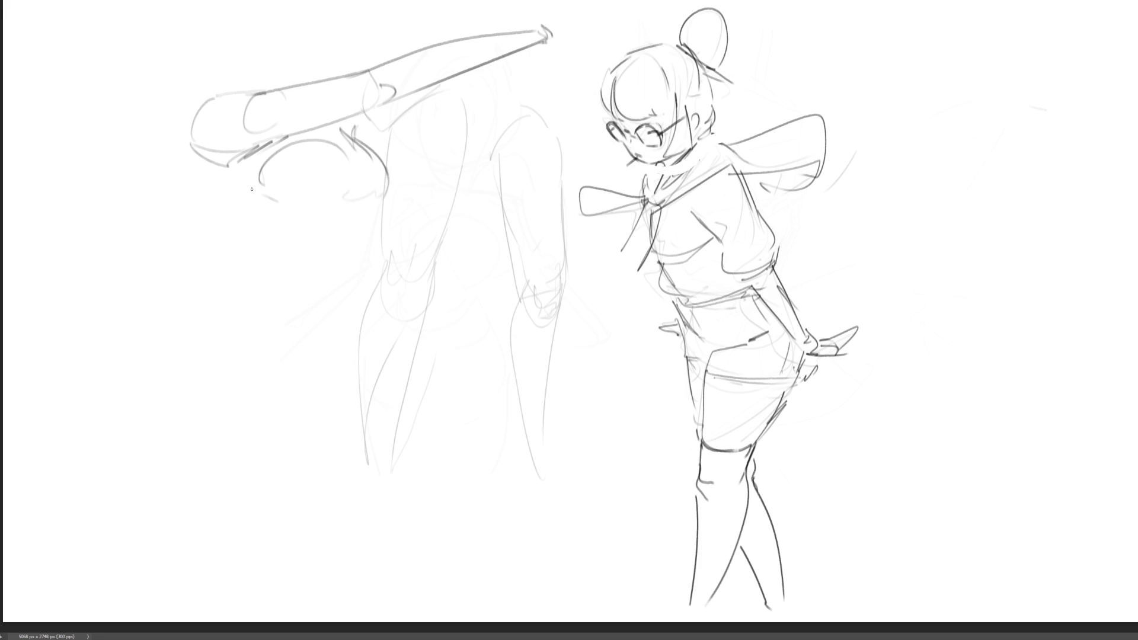
Sketch body contours below the arm and extend the arm up-right with reinforced top line.
mouse_move(192, 145)
left_mouse_down()
mouse_move(263, 231)
mouse_move(377, 204)
mouse_move(293, 259)
left_mouse_up()
mouse_move(369, 235)
left_mouse_down()
mouse_move(329, 281)
mouse_move(295, 276)
left_mouse_up()
mouse_move(266, 252)
left_mouse_down()
mouse_move(263, 280)
mouse_move(332, 285)
left_mouse_up()
mouse_move(354, 135)
left_mouse_down()
mouse_move(463, 79)
mouse_move(470, 88)
mouse_move(569, 28)
left_mouse_up()
left_click_drag(489, 81, 578, 24)
left_click_drag(459, 93, 586, 16)
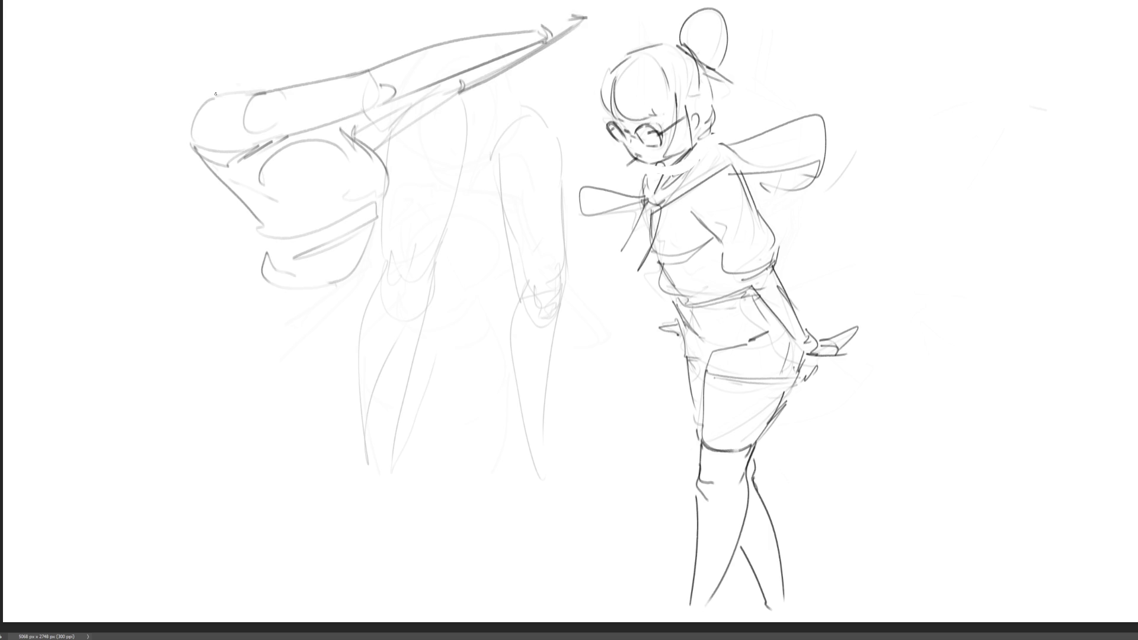
Sketch the new head with jaw and ears above the arm, plus a torso diagonal.
left_click_drag(240, 59, 253, 77)
mouse_move(238, 22)
left_mouse_down()
mouse_move(235, 60)
mouse_move(258, 1)
mouse_move(315, 55)
mouse_move(251, 22)
mouse_move(290, 20)
mouse_move(310, 73)
mouse_move(216, 38)
mouse_move(224, 49)
left_mouse_up()
left_click_drag(321, 31, 325, 38)
mouse_move(251, 29)
left_mouse_down()
mouse_move(305, 32)
mouse_move(362, 10)
mouse_move(368, 29)
left_mouse_up()
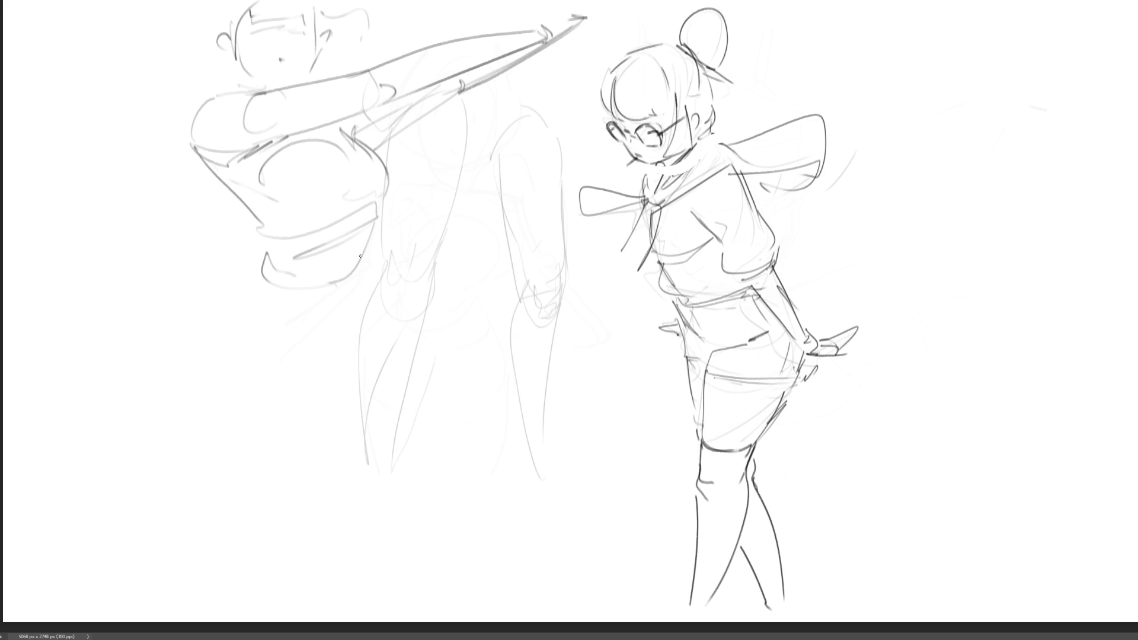
mouse_move(379, 202)
left_mouse_down()
mouse_move(413, 199)
mouse_move(294, 259)
left_mouse_up()
Draw the left figure's torso diagonals, side line, back curve and lower torso contours.
mouse_move(414, 202)
left_mouse_down()
mouse_move(369, 235)
mouse_move(302, 252)
mouse_move(260, 243)
mouse_move(284, 226)
mouse_move(267, 246)
left_mouse_up()
left_click_drag(213, 165, 255, 218)
left_click_drag(336, 290, 328, 301)
mouse_move(373, 253)
left_mouse_down()
mouse_move(349, 322)
mouse_move(364, 324)
left_mouse_up()
left_click_drag(280, 342, 292, 368)
left_click_drag(364, 335, 344, 371)
mouse_move(265, 265)
left_mouse_down()
mouse_move(246, 291)
mouse_move(252, 310)
mouse_move(196, 341)
mouse_move(223, 403)
left_mouse_up()
left_click_drag(371, 297, 364, 326)
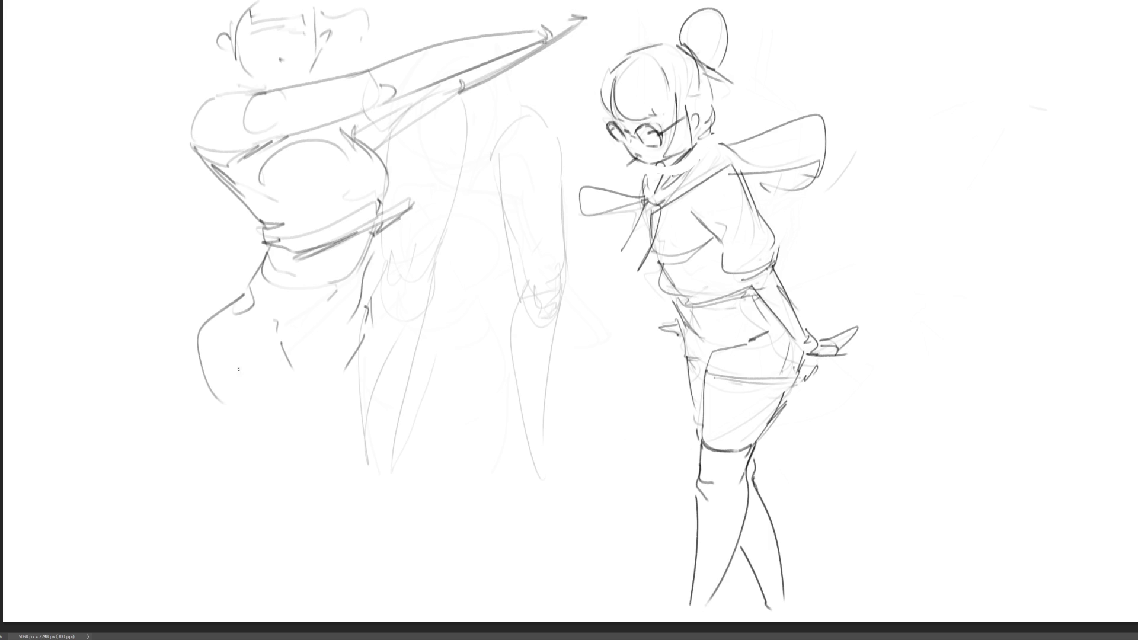
Add the waistline, skirt top line and belly curve of the left torso.
left_click_drag(201, 321, 284, 368)
left_click_drag(225, 346, 374, 354)
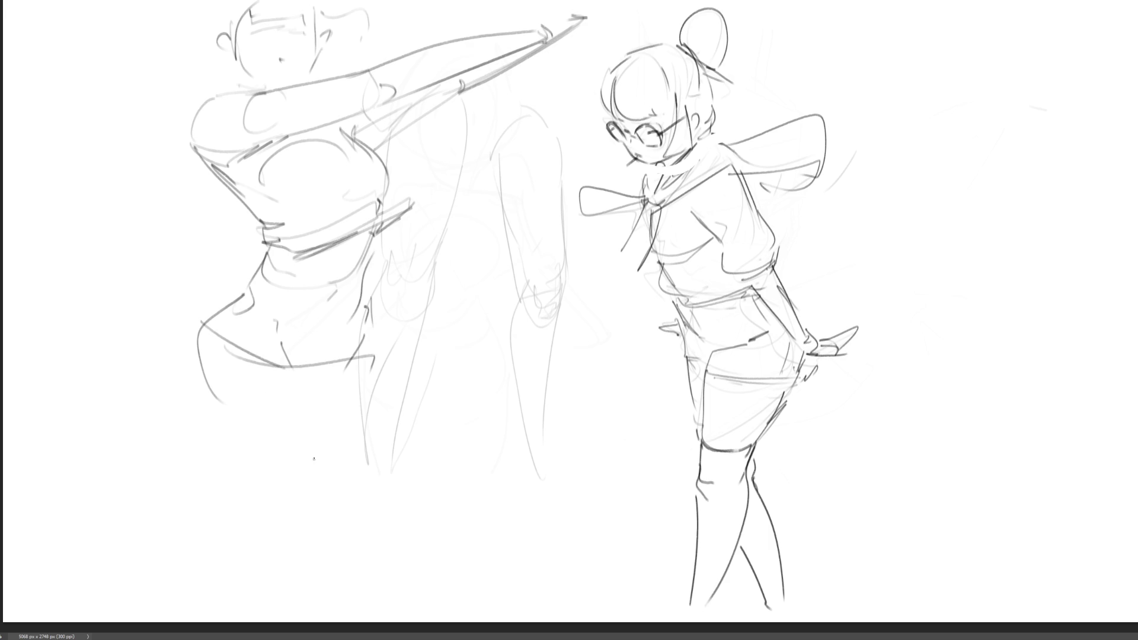
left_click_drag(212, 419, 338, 388)
left_click_drag(374, 355, 377, 384)
mouse_move(236, 304)
left_mouse_down()
mouse_move(361, 326)
mouse_move(372, 370)
left_mouse_up()
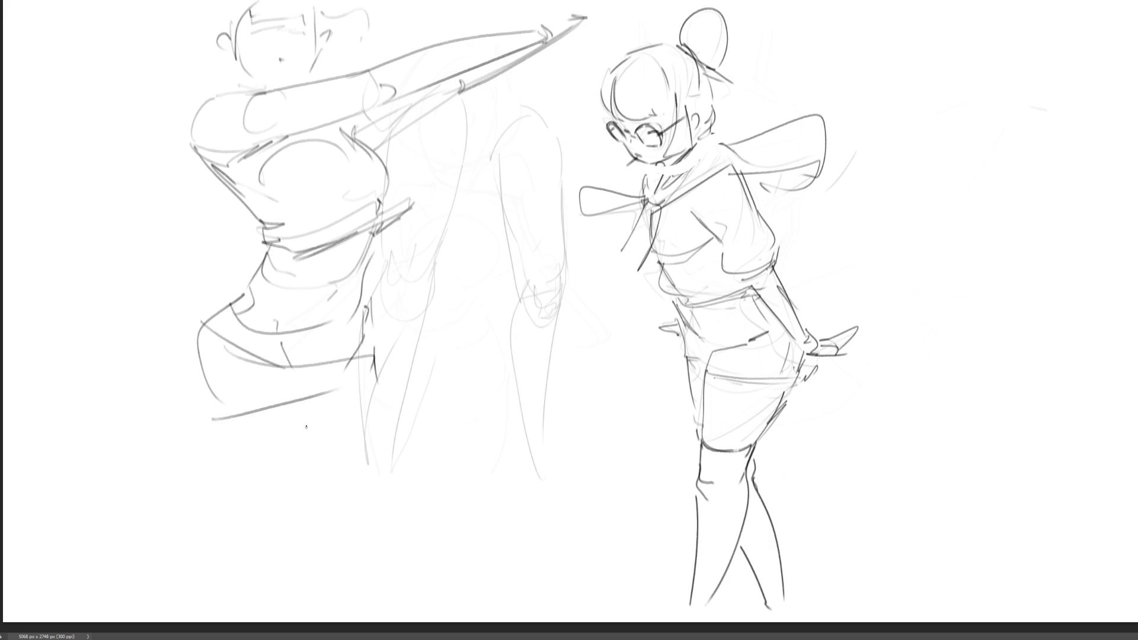
Shape the skirt's left and right sides and its long lower hem.
left_click_drag(204, 392, 229, 459)
left_click_drag(230, 474, 281, 468)
mouse_move(374, 352)
left_mouse_down()
mouse_move(384, 434)
mouse_move(371, 441)
left_mouse_up()
mouse_move(201, 350)
left_mouse_down()
mouse_move(234, 455)
mouse_move(266, 452)
left_mouse_up()
left_click_drag(208, 462, 371, 436)
mouse_move(393, 386)
left_mouse_down()
mouse_move(409, 407)
mouse_move(389, 436)
left_mouse_up()
mouse_move(252, 473)
left_mouse_down()
mouse_move(207, 476)
mouse_move(326, 462)
left_mouse_up()
left_click_drag(375, 353, 435, 420)
left_click_drag(353, 445, 265, 477)
left_click_drag(381, 336, 430, 402)
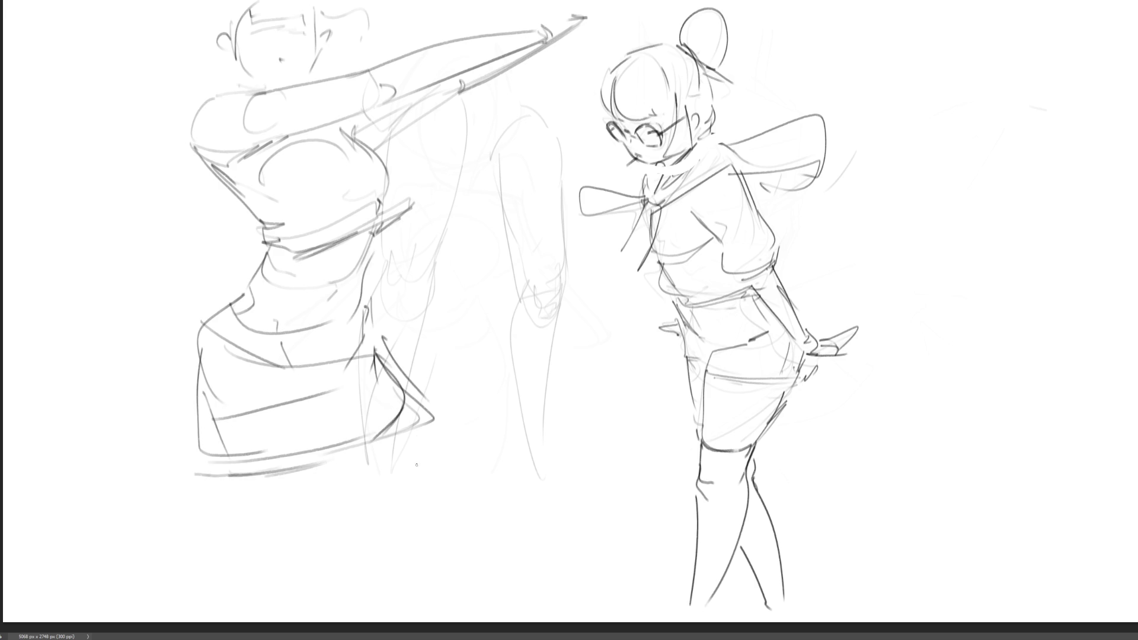
Sketch the leg and foot below the skirt, plus long construction lines down the figure's side.
mouse_move(209, 461)
left_mouse_down()
mouse_move(270, 573)
mouse_move(304, 572)
left_mouse_up()
mouse_move(317, 480)
left_mouse_down()
mouse_move(317, 566)
mouse_move(344, 561)
mouse_move(379, 511)
mouse_move(418, 541)
left_mouse_up()
left_click_drag(434, 425, 491, 474)
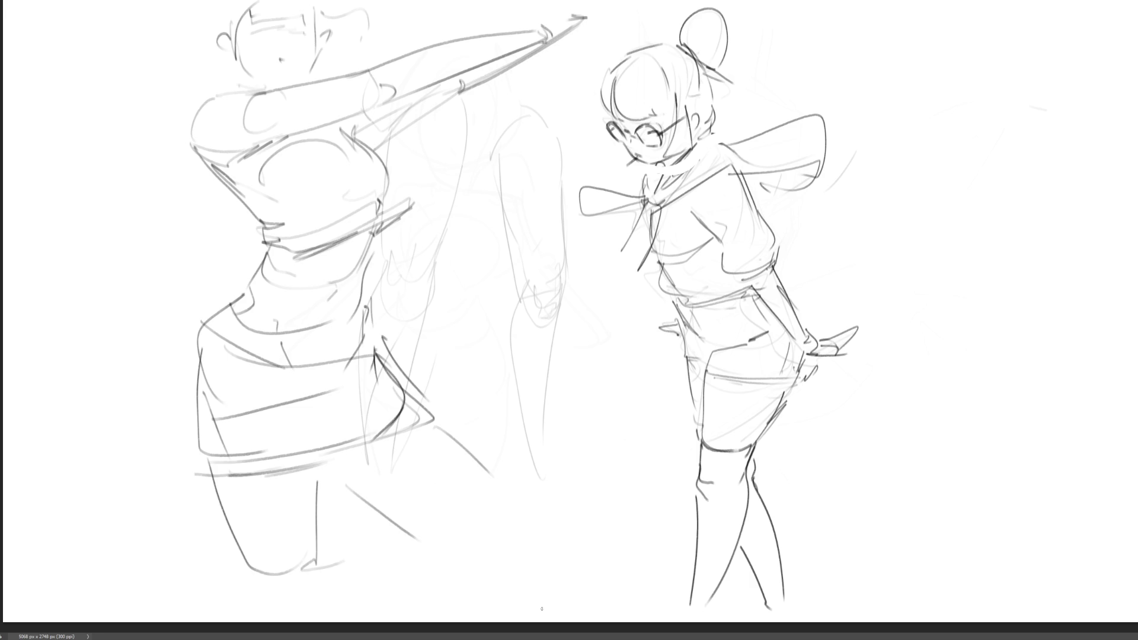
mouse_move(183, 124)
left_mouse_down()
mouse_move(249, 88)
mouse_move(185, 235)
mouse_move(190, 252)
left_mouse_up()
mouse_move(254, 141)
left_mouse_down()
mouse_move(186, 323)
mouse_move(196, 535)
left_mouse_up()
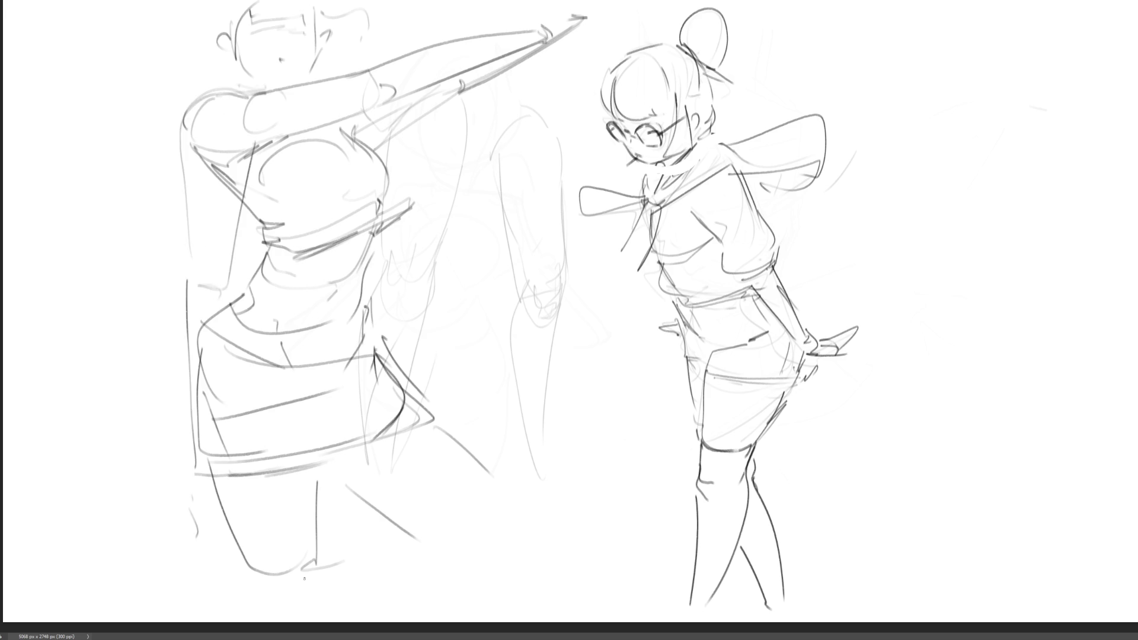
mouse_move(355, 126)
left_mouse_down()
mouse_move(387, 190)
mouse_move(389, 276)
mouse_move(489, 359)
left_mouse_up()
left_click_drag(442, 279, 526, 407)
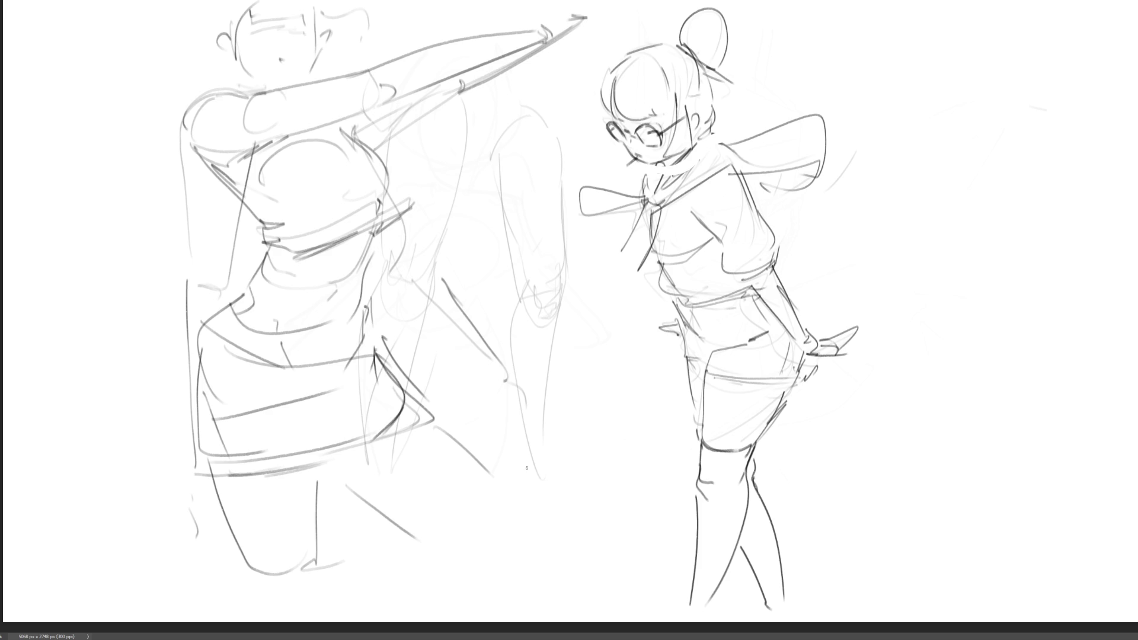
Undo the last strokes and redraw the left figure's side with a long vertical line.
key("ctrl+z")
key("ctrl+z")
key("ctrl+z")
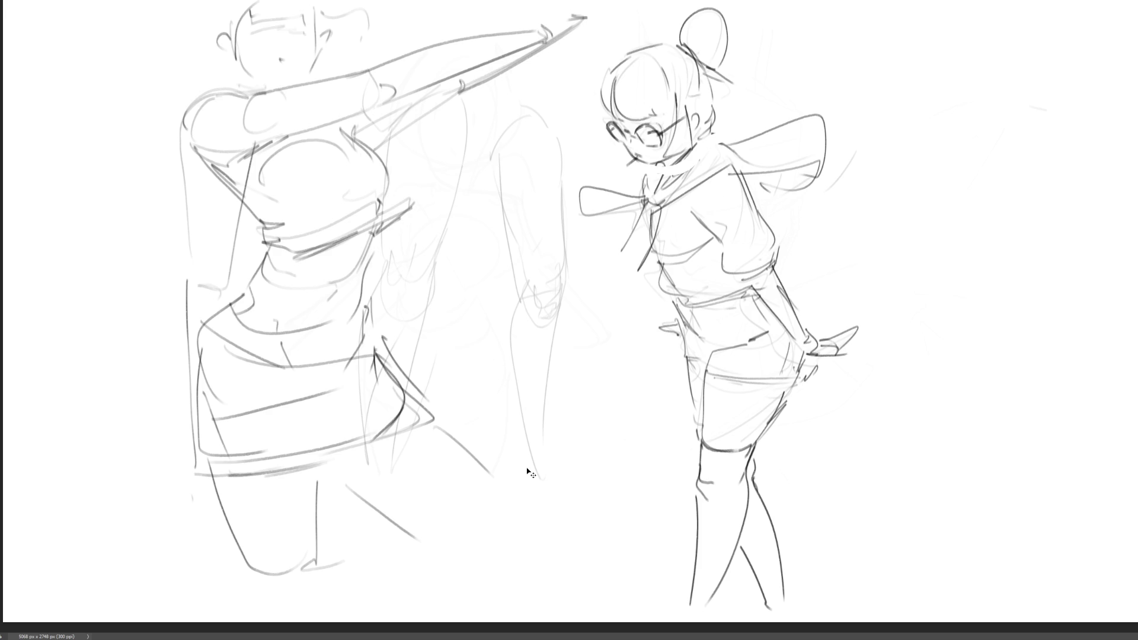
key("ctrl+z")
key("ctrl+z")
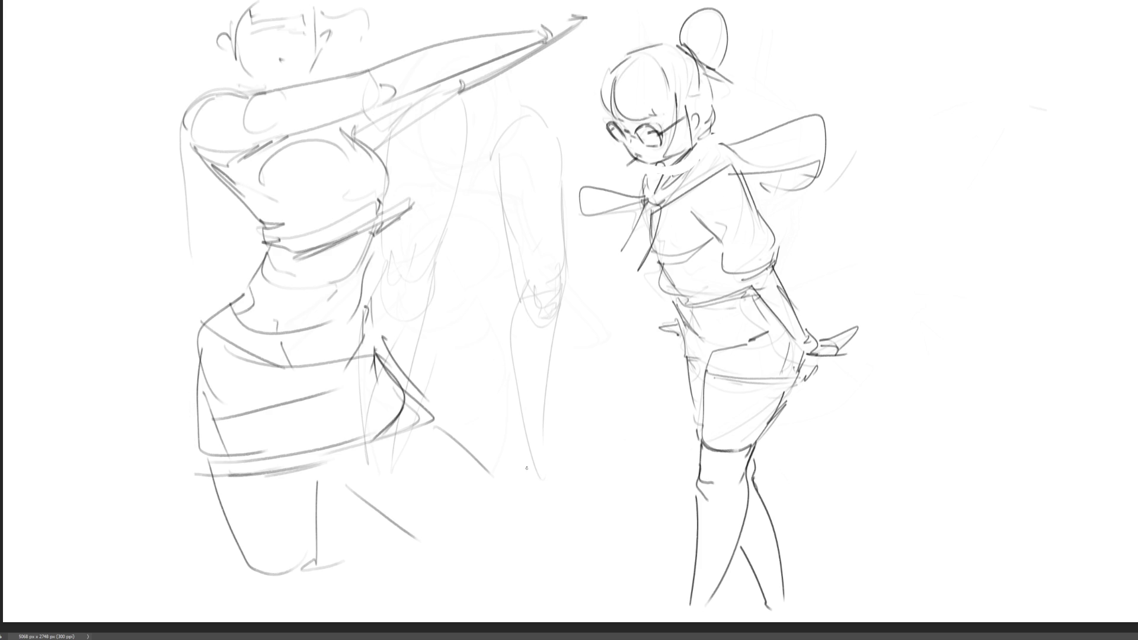
mouse_move(220, 237)
left_mouse_down()
mouse_move(195, 261)
mouse_move(223, 235)
left_mouse_up()
mouse_move(233, 200)
left_mouse_down()
mouse_move(228, 270)
mouse_move(180, 400)
left_mouse_up()
mouse_move(228, 261)
left_mouse_down()
mouse_move(163, 422)
mouse_move(167, 460)
left_mouse_up()
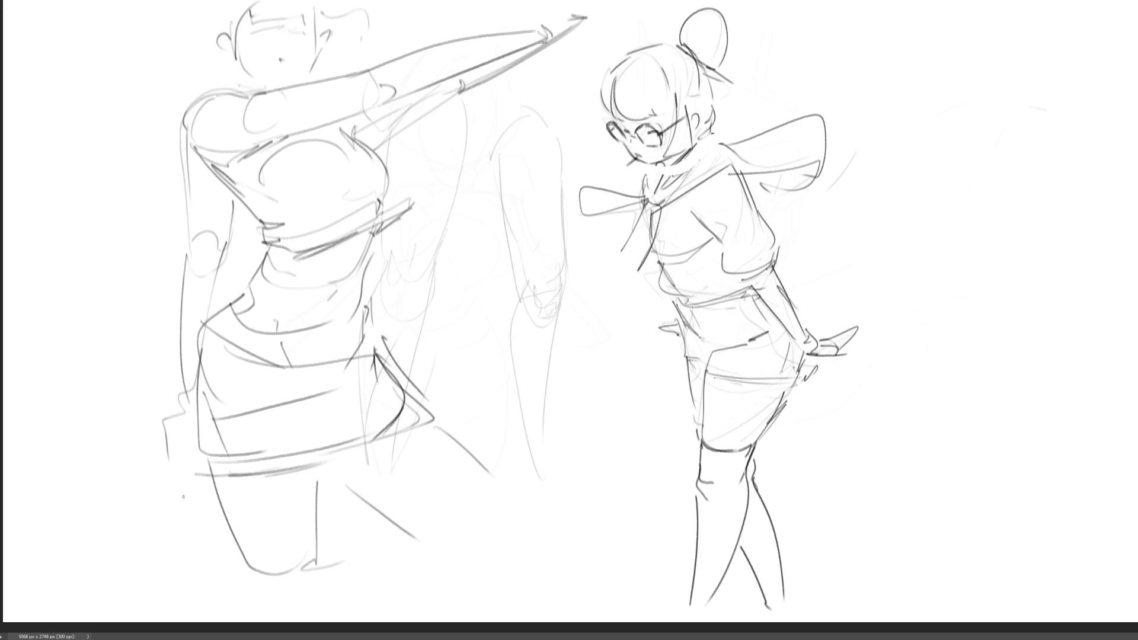
Sketch a second arm hanging down-left with a small hand, elbow and cuff.
left_click_drag(201, 101, 110, 197)
left_click_drag(183, 197, 106, 234)
mouse_move(217, 172)
left_mouse_down()
mouse_move(100, 228)
mouse_move(93, 250)
mouse_move(146, 233)
mouse_move(107, 252)
mouse_move(180, 272)
left_mouse_up()
left_click_drag(152, 225, 188, 267)
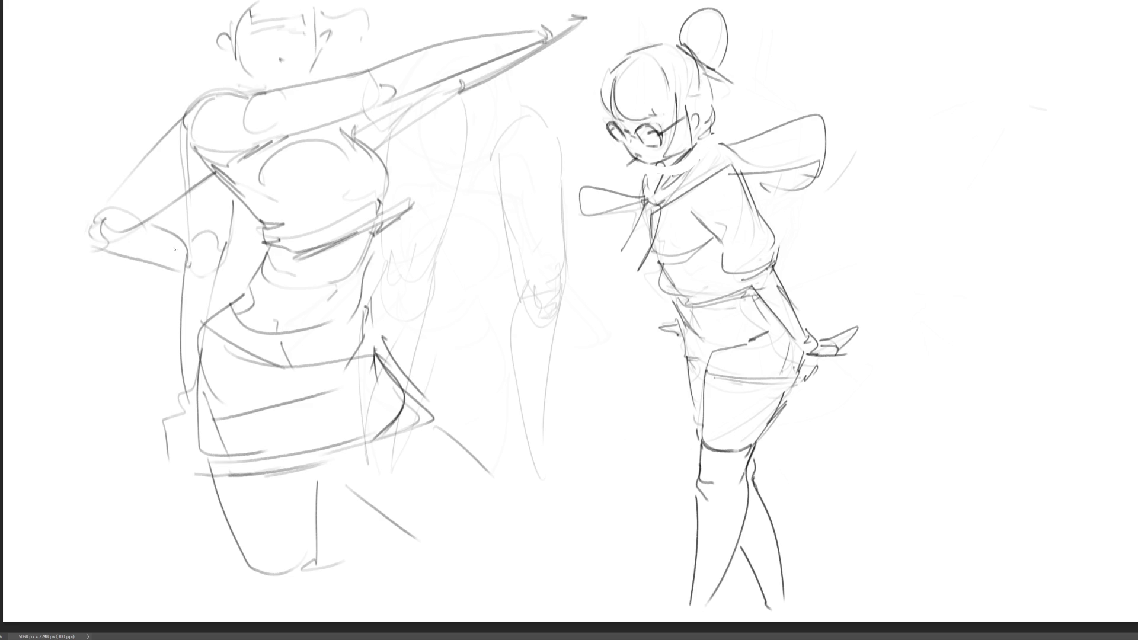
left_click_drag(121, 215, 166, 234)
left_click_drag(84, 231, 91, 308)
mouse_move(123, 233)
left_mouse_down()
mouse_move(86, 252)
mouse_move(110, 397)
left_mouse_up()
mouse_move(87, 269)
left_mouse_down()
mouse_move(106, 389)
mouse_move(112, 354)
mouse_move(108, 378)
left_mouse_up()
mouse_move(95, 334)
left_mouse_down()
mouse_move(120, 327)
mouse_move(99, 413)
mouse_move(120, 414)
left_mouse_up()
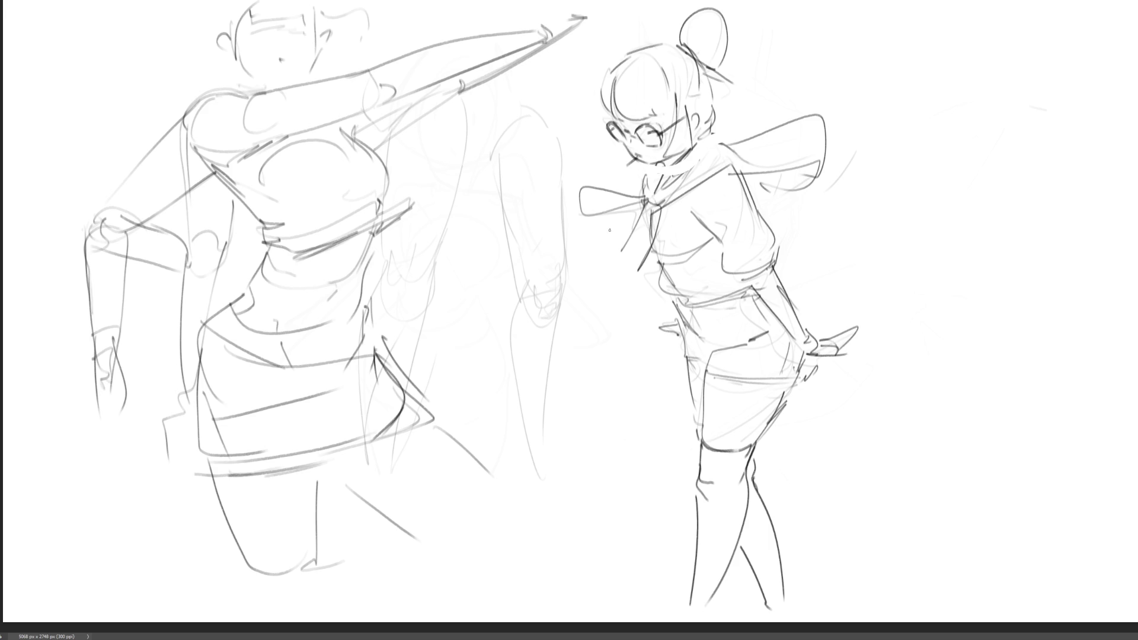
Try drawing a hand with fingers beside the girl's sleeve, then undo it.
mouse_move(610, 230)
left_mouse_down()
mouse_move(610, 245)
mouse_move(592, 215)
mouse_move(566, 217)
left_mouse_up()
mouse_move(567, 217)
left_mouse_down()
mouse_move(603, 243)
mouse_move(614, 225)
left_mouse_up()
key("ctrl+z")
key("ctrl+z")
Redraw the girl's fingers, outline her sleeve top and add strokes across her torso and arm.
mouse_move(611, 220)
left_mouse_down()
mouse_move(620, 236)
mouse_move(629, 212)
left_mouse_up()
mouse_move(734, 162)
left_mouse_down()
mouse_move(813, 205)
mouse_move(810, 218)
left_mouse_up()
mouse_move(702, 211)
left_mouse_down()
mouse_move(760, 231)
mouse_move(816, 208)
mouse_move(751, 261)
mouse_move(717, 267)
mouse_move(734, 272)
left_mouse_up()
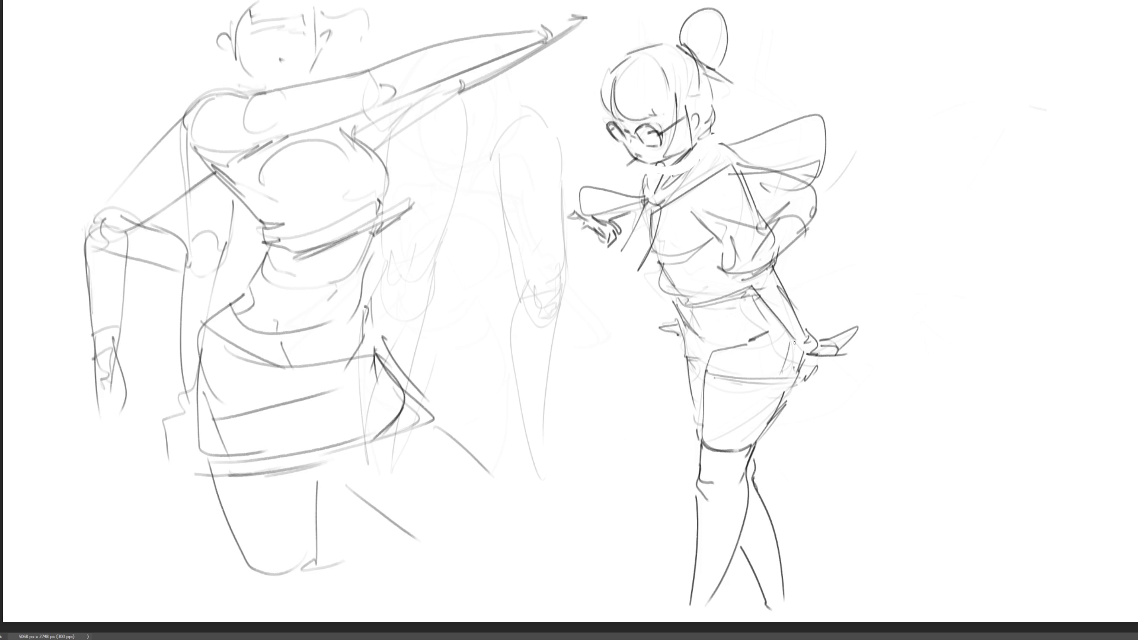
On the left figure, draw the chest-to-waist line, dark waistband, hip side and skirt-hem accents.
mouse_move(346, 119)
left_mouse_down()
mouse_move(398, 233)
mouse_move(391, 243)
mouse_move(398, 223)
mouse_move(371, 317)
mouse_move(358, 317)
mouse_move(390, 335)
left_mouse_up()
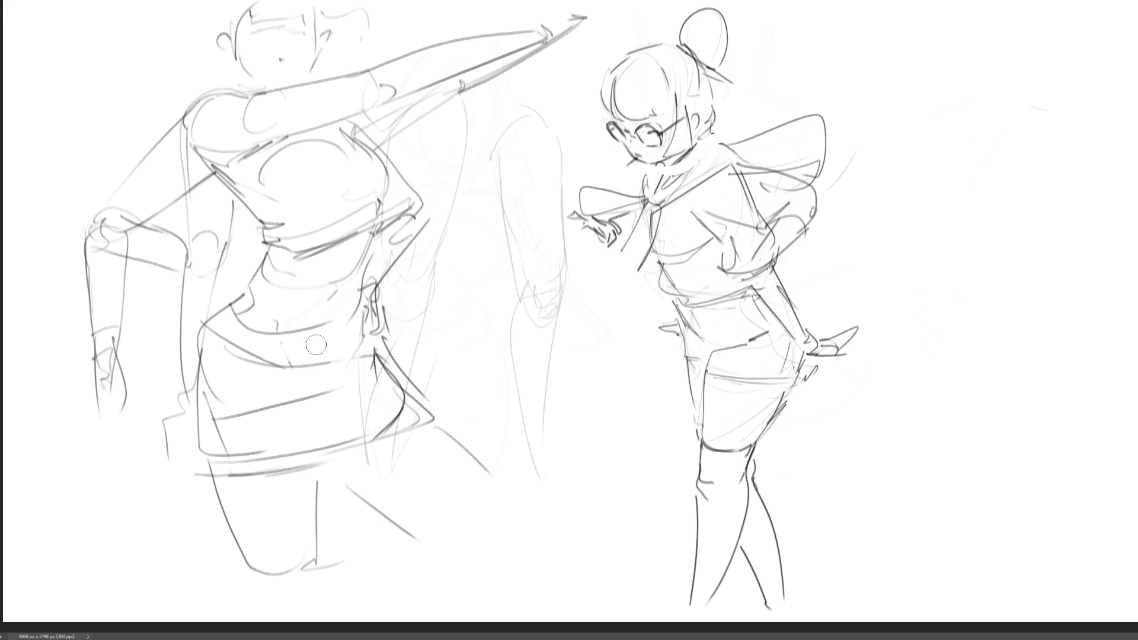
left_click_drag(236, 298, 350, 316)
mouse_move(236, 291)
left_mouse_down()
mouse_move(201, 325)
mouse_move(205, 415)
mouse_move(354, 417)
mouse_move(397, 368)
mouse_move(364, 408)
left_mouse_up()
left_click_drag(290, 416, 358, 382)
left_click_drag(356, 384, 321, 426)
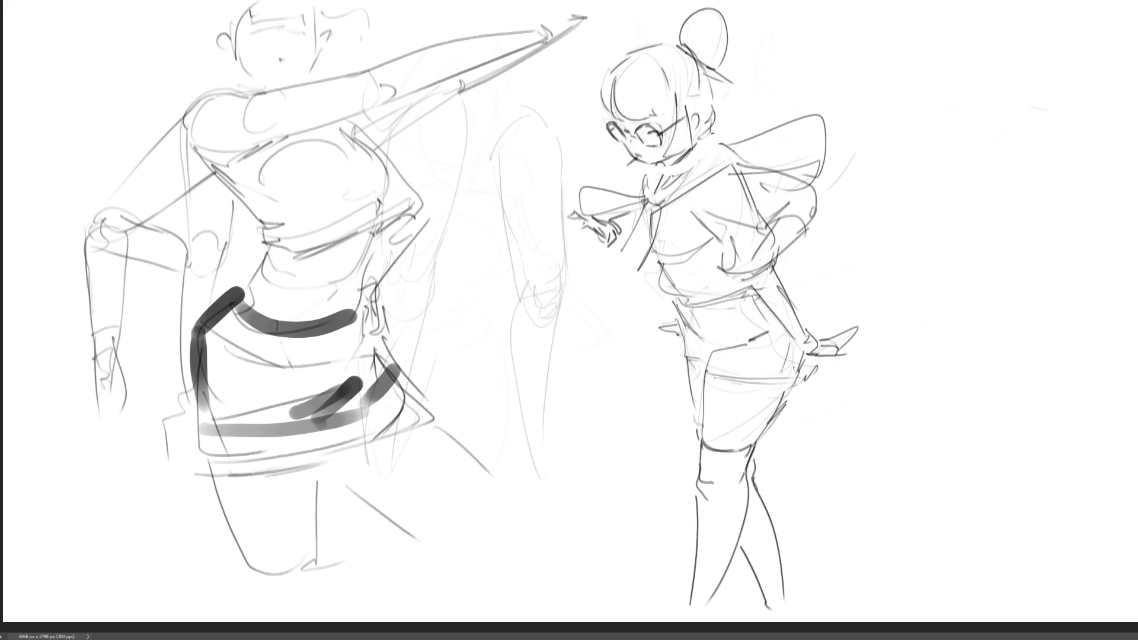
Outline the girl's hair bun, then lasso-select her shorts and leg.
mouse_move(685, 43)
left_mouse_down()
mouse_move(730, 17)
mouse_move(734, 84)
mouse_move(710, 81)
mouse_move(717, 128)
mouse_move(705, 143)
mouse_move(671, 104)
mouse_move(646, 122)
mouse_move(617, 94)
mouse_move(608, 112)
mouse_move(619, 68)
mouse_move(679, 47)
mouse_move(735, 83)
left_mouse_up()
mouse_move(782, 324)
left_mouse_down()
mouse_move(801, 350)
mouse_move(798, 380)
mouse_move(754, 385)
mouse_move(707, 375)
mouse_move(711, 359)
mouse_move(686, 360)
mouse_move(676, 303)
left_mouse_up()
mouse_move(704, 422)
left_mouse_down()
mouse_move(712, 451)
mouse_move(751, 453)
mouse_move(778, 616)
mouse_move(740, 560)
mouse_move(688, 622)
mouse_move(703, 436)
left_mouse_up()
Draw a ribbon bow at the collar and add the bow and collar to the selection.
mouse_move(645, 201)
left_mouse_down()
mouse_move(572, 186)
mouse_move(651, 206)
mouse_move(642, 283)
mouse_move(661, 216)
left_mouse_up()
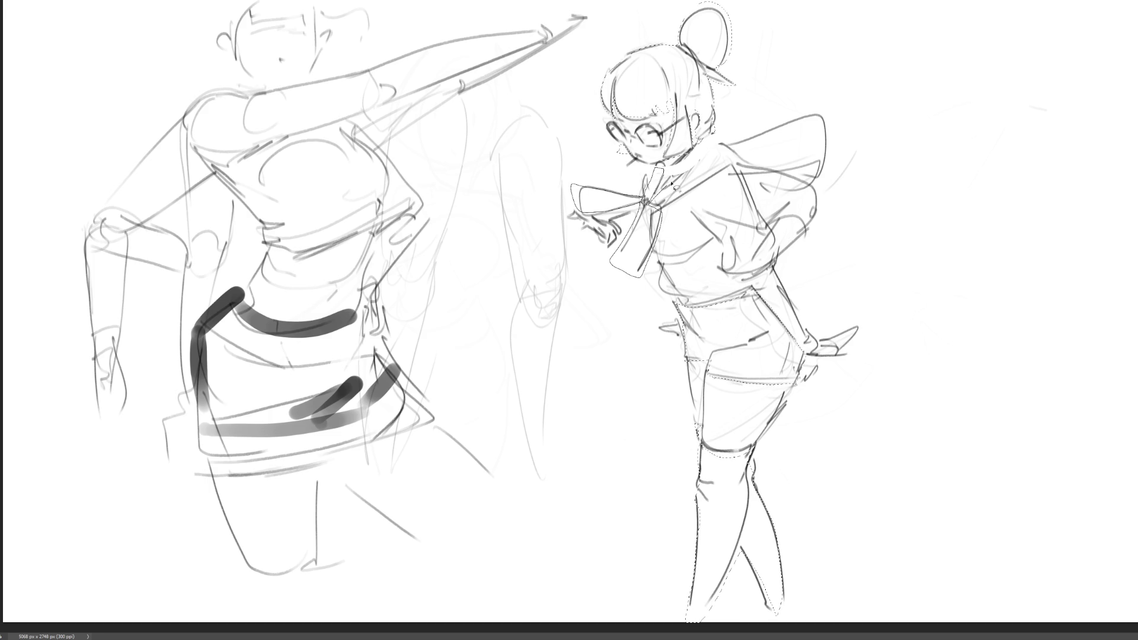
left_click_drag(737, 161, 708, 155)
mouse_move(751, 152)
left_mouse_down()
mouse_move(822, 121)
mouse_move(818, 202)
left_mouse_up()
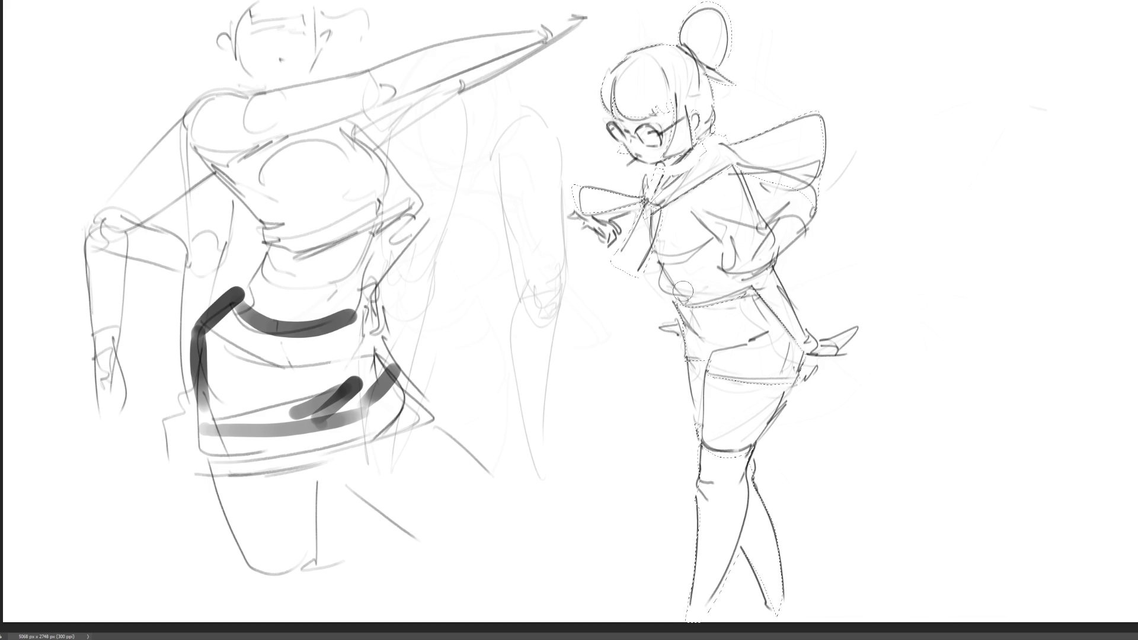
With an enlarged brush, fill the selection dark grey, shade the hair, collar and shorts, then deselect.
key("bracketright")
key("bracketright")
key("bracketright")
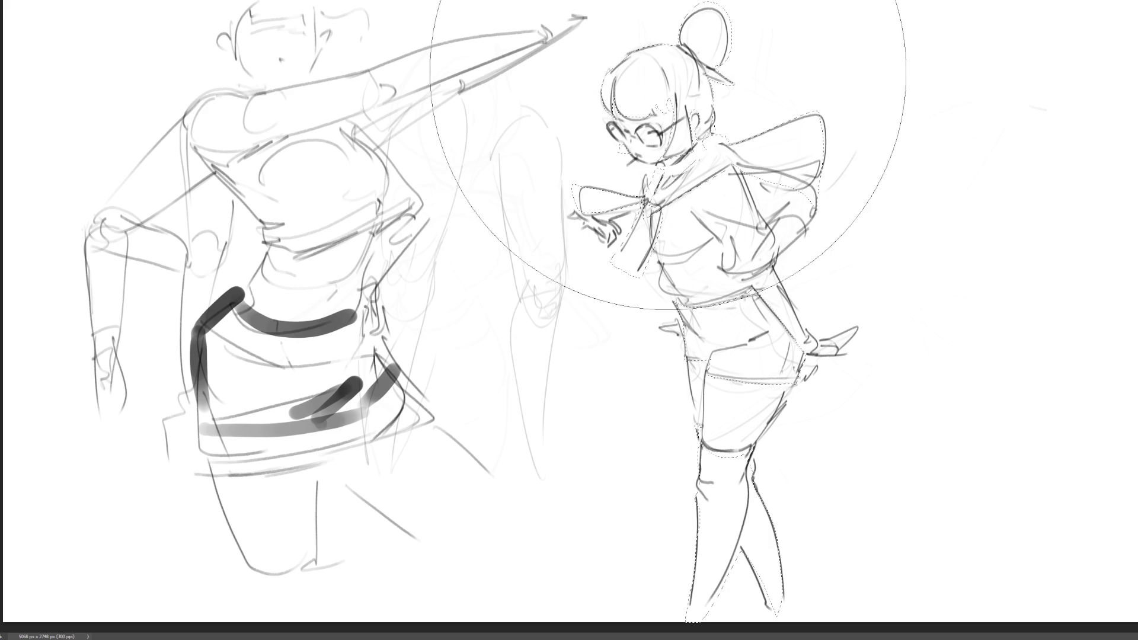
left_click_drag(590, 178, 699, 381)
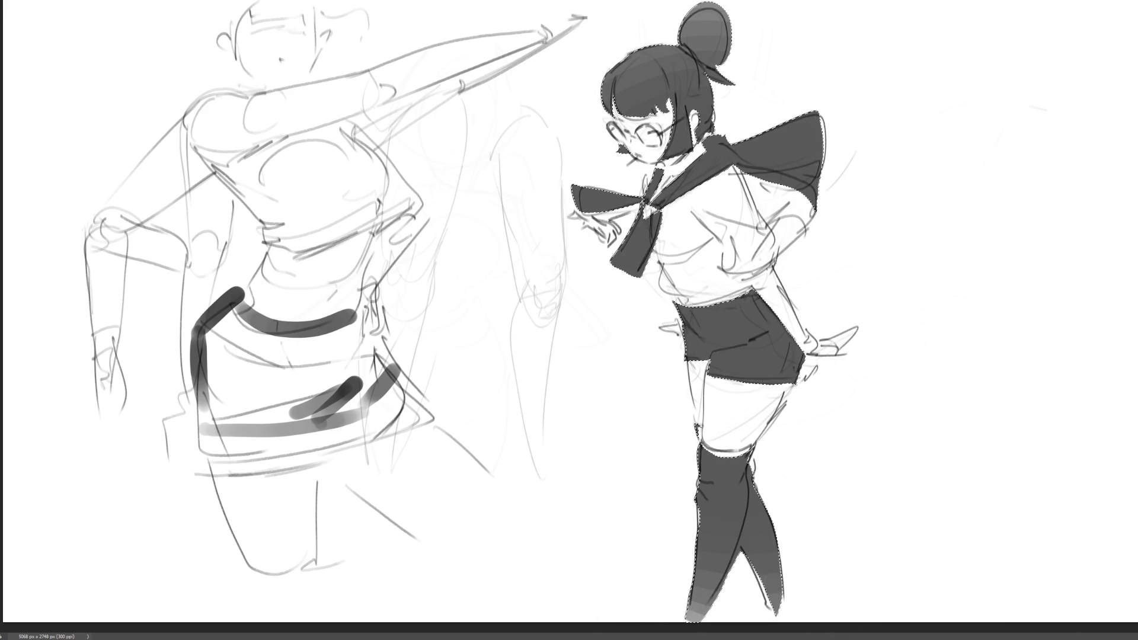
left_click_drag(714, 201, 675, 190)
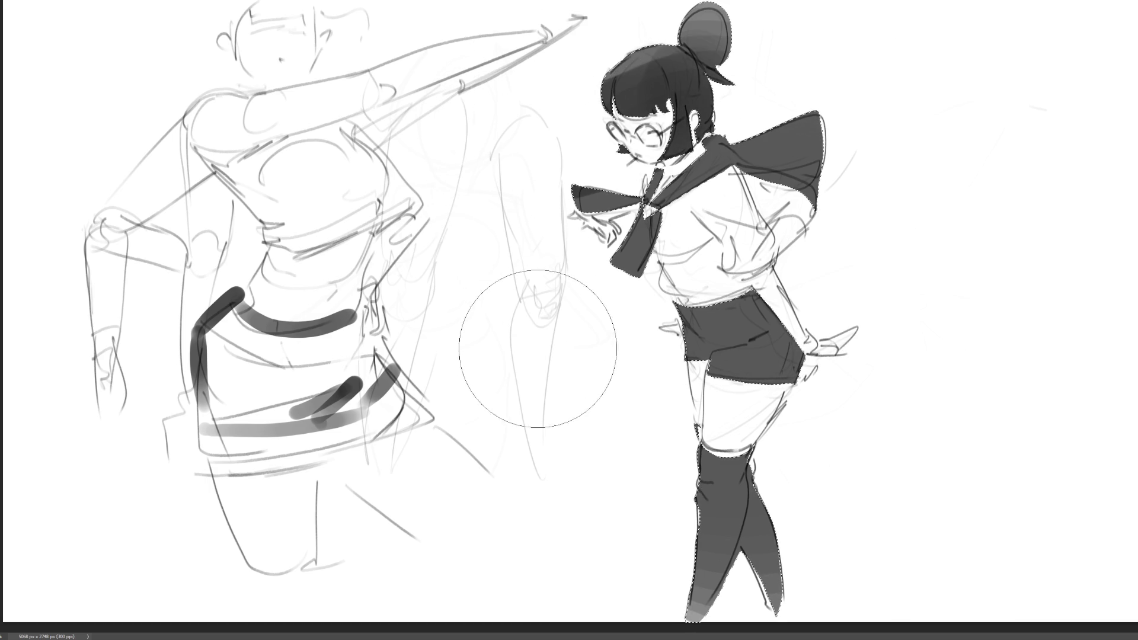
left_click_drag(746, 178, 812, 142)
left_click_drag(865, 336, 592, 284)
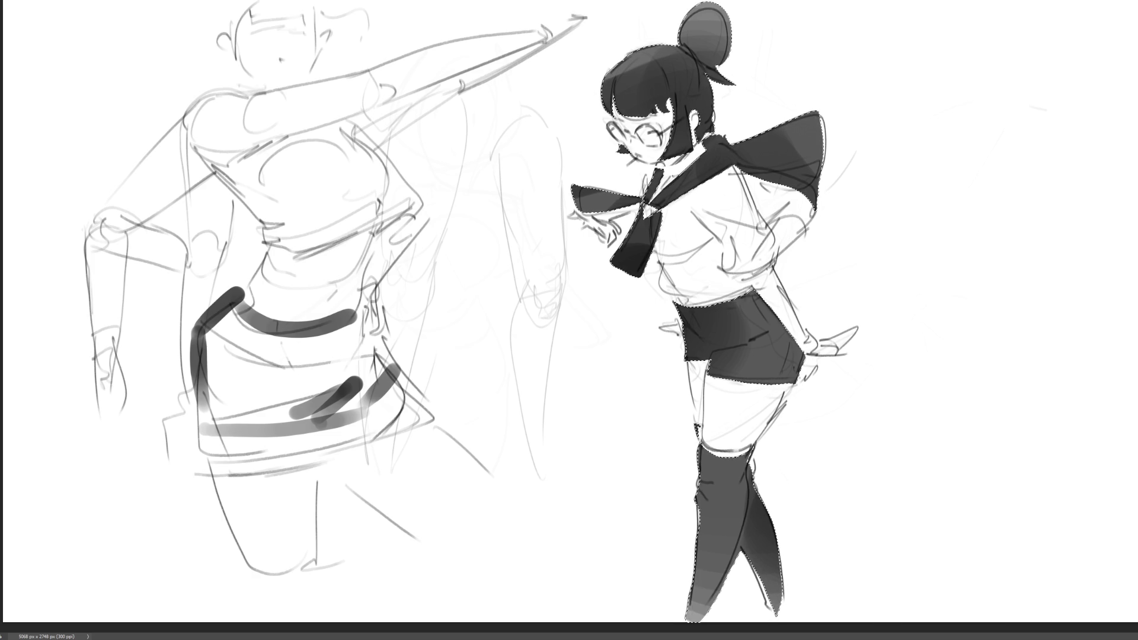
key("ctrl+d")
Paint a white highlight along the bangs and lasso-select the ear, bun top, neck and chin.
mouse_move(616, 112)
left_mouse_down()
mouse_move(654, 116)
mouse_move(674, 98)
mouse_move(679, 132)
mouse_move(629, 135)
mouse_move(671, 98)
left_mouse_up()
left_click_drag(705, 121, 702, 106)
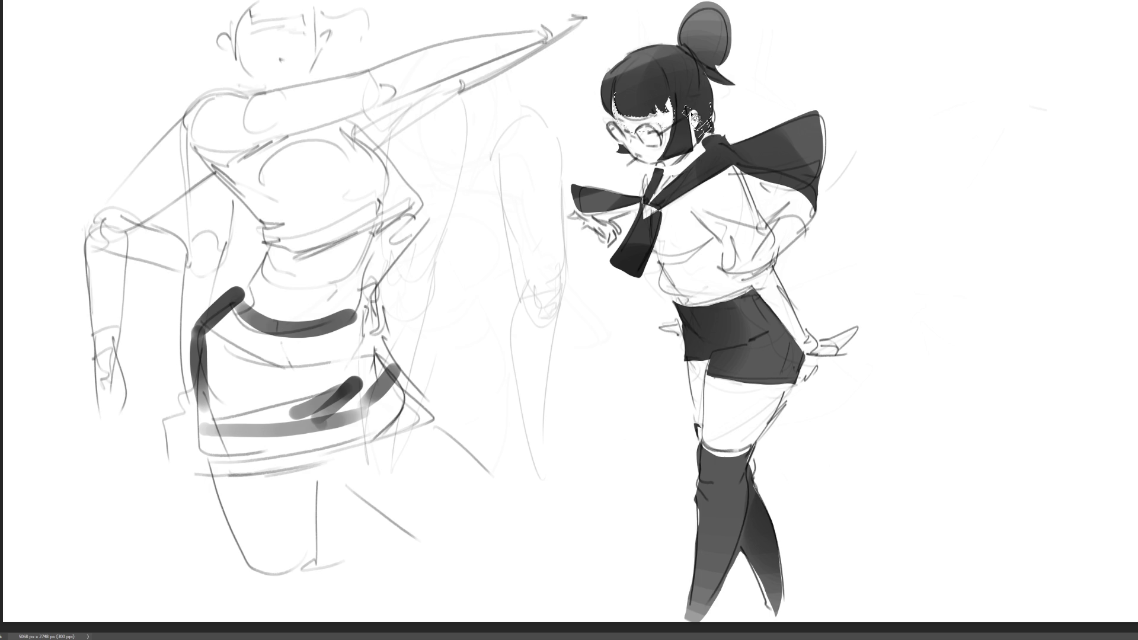
mouse_move(697, 51)
left_mouse_down()
mouse_move(729, 48)
mouse_move(726, 77)
mouse_move(699, 52)
left_mouse_up()
mouse_move(678, 144)
left_mouse_down()
mouse_move(670, 165)
mouse_move(697, 151)
mouse_move(664, 181)
mouse_move(673, 264)
mouse_move(709, 202)
mouse_move(707, 242)
mouse_move(687, 252)
mouse_move(738, 234)
mouse_move(731, 273)
mouse_move(785, 220)
mouse_move(786, 260)
mouse_move(740, 296)
mouse_move(676, 304)
mouse_move(711, 317)
mouse_move(723, 341)
mouse_move(704, 446)
mouse_move(689, 369)
mouse_move(782, 382)
mouse_move(788, 403)
mouse_move(741, 477)
mouse_move(755, 515)
mouse_move(743, 483)
mouse_move(813, 356)
mouse_move(852, 340)
left_mouse_up()
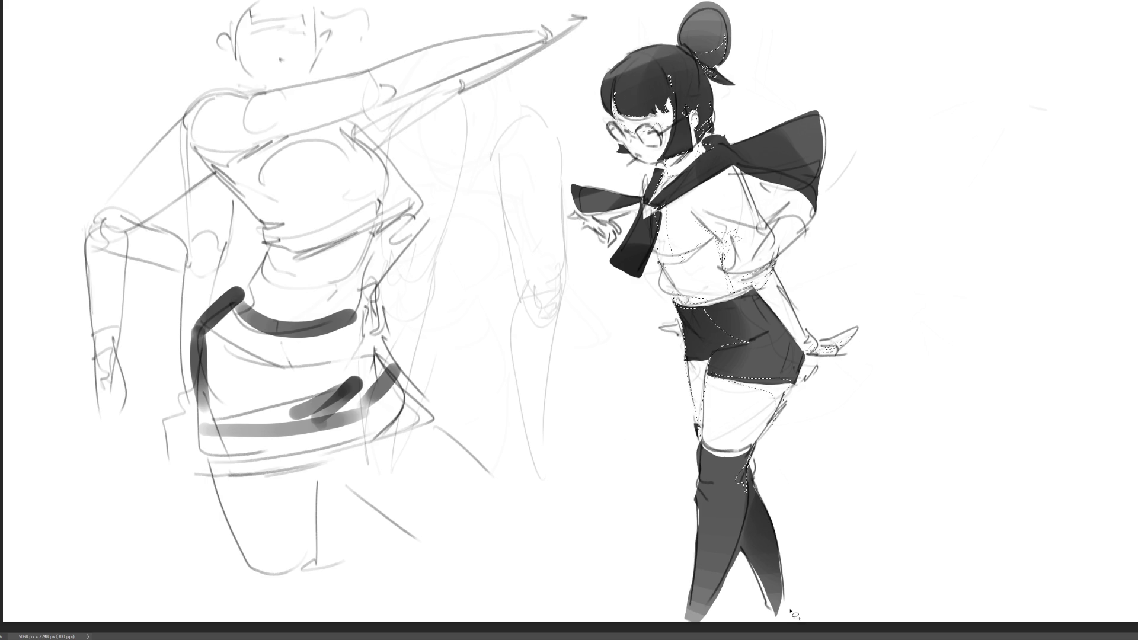
Brush grey shading over the selected shirt and thighs, deselect, and darken the shirt's lower edge.
key("b")
mouse_move(709, 464)
left_mouse_down()
mouse_move(736, 470)
mouse_move(699, 122)
mouse_move(685, 279)
left_mouse_up()
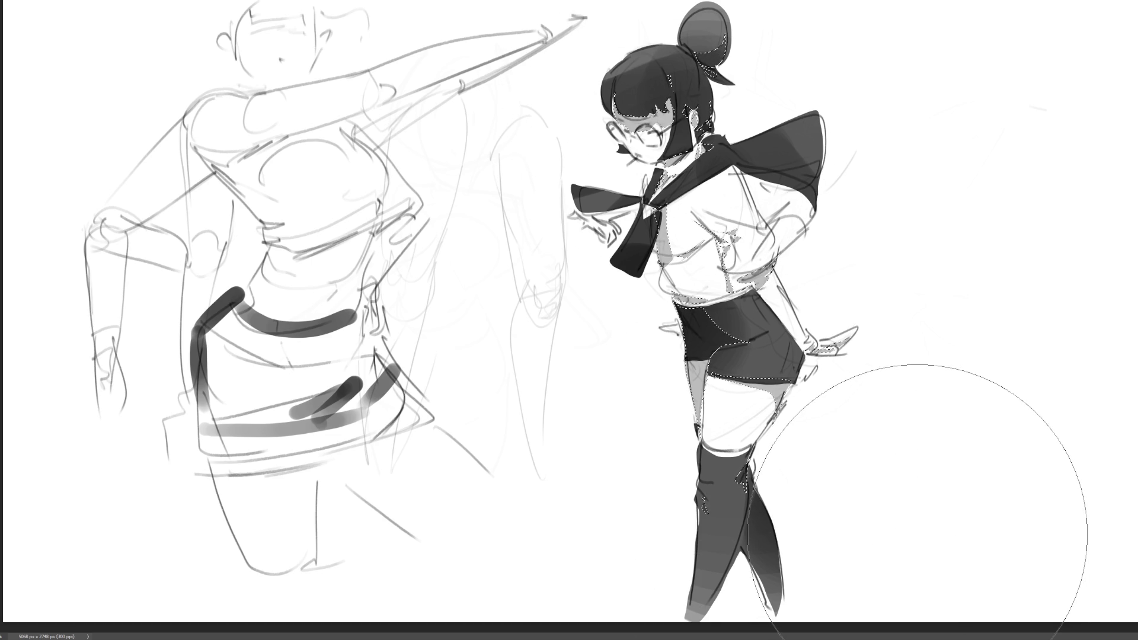
key("ctrl+d")
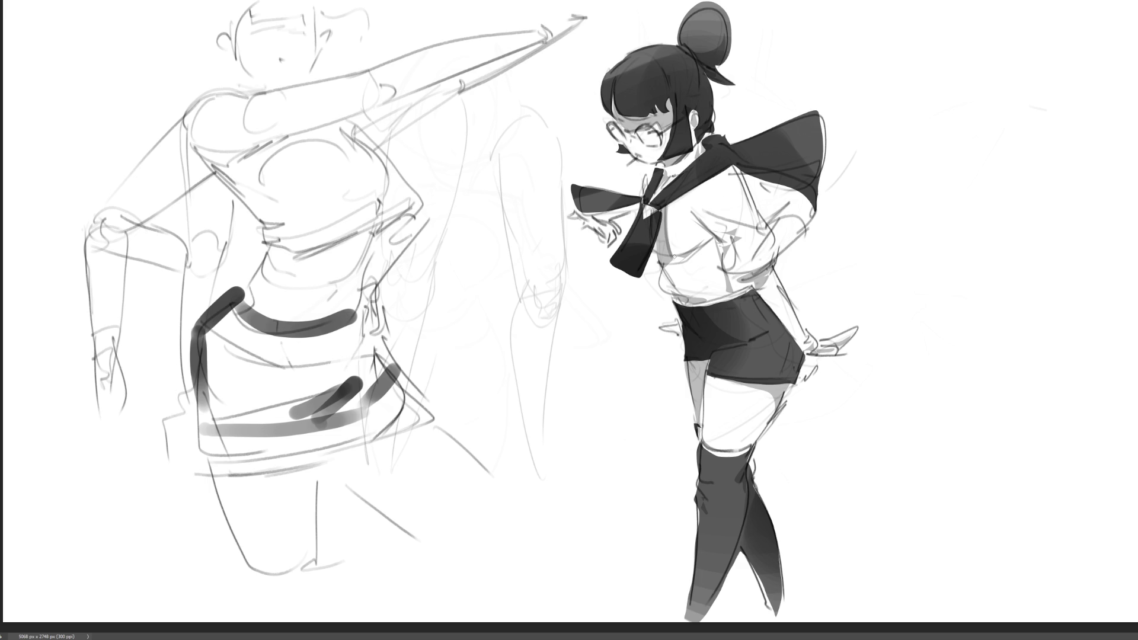
mouse_move(683, 295)
left_mouse_down()
mouse_move(739, 340)
mouse_move(719, 347)
left_mouse_up()
Darken the shorts' edges and folds, brighten the thigh, and firm up the glasses and bangs.
left_click_drag(745, 386, 775, 408)
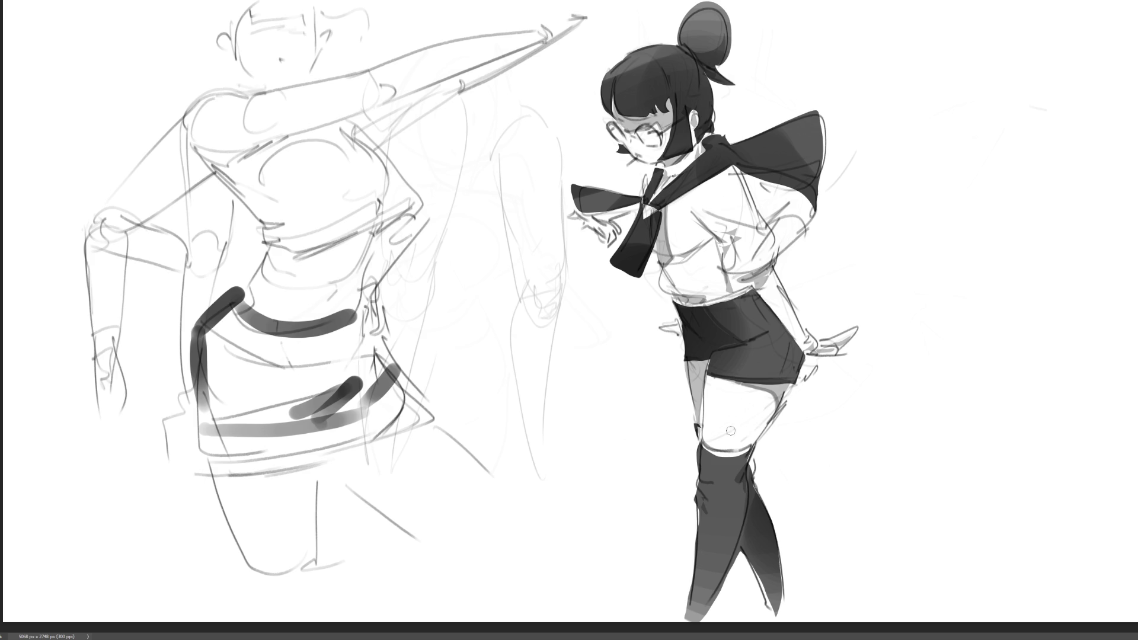
left_click_drag(709, 448, 752, 446)
mouse_move(752, 291)
left_mouse_down()
mouse_move(774, 322)
mouse_move(785, 374)
left_mouse_up()
left_click_drag(644, 124, 658, 143)
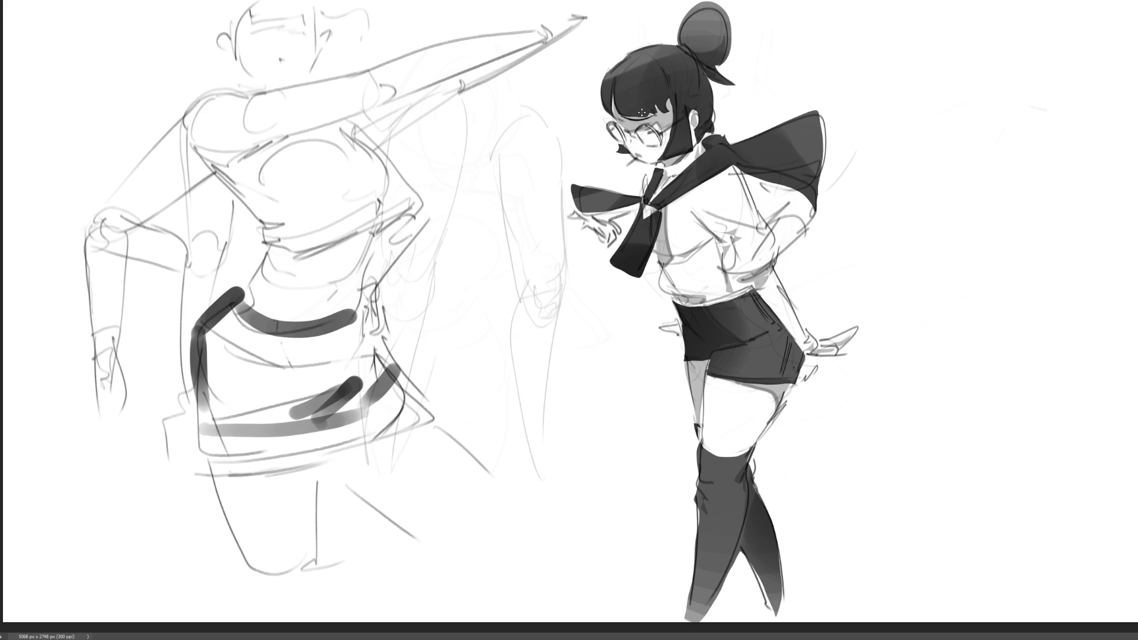
mouse_move(627, 117)
left_mouse_down()
mouse_move(646, 116)
mouse_move(622, 117)
left_mouse_up()
left_click_drag(613, 95, 614, 117)
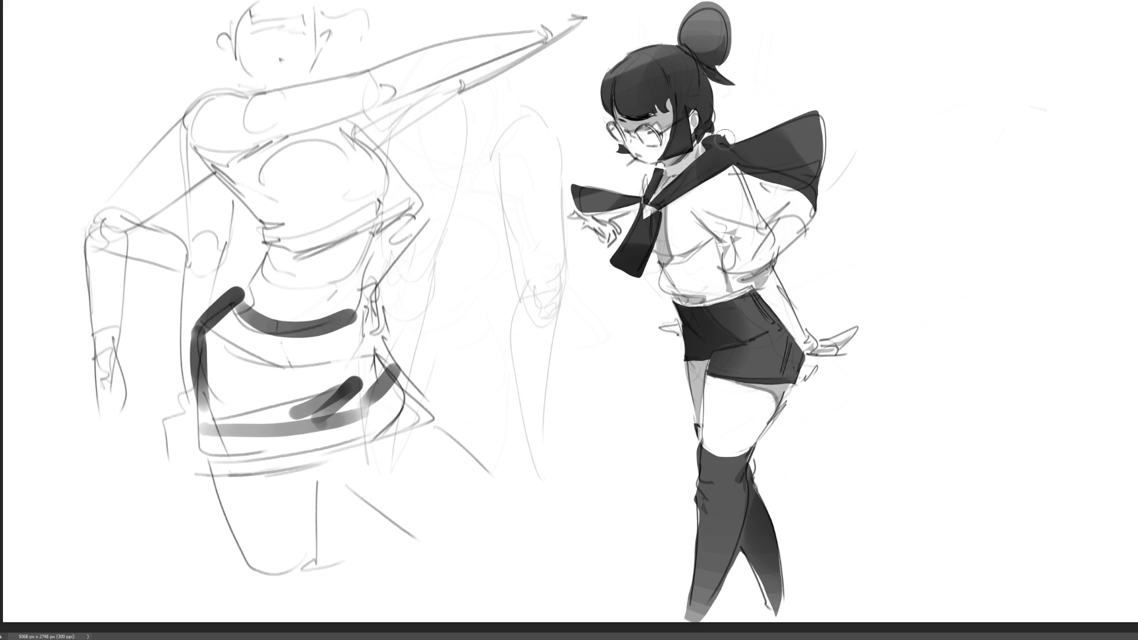
Softly shade the shirt side, shoulder and left collar flap, and begin a hand sketch at right.
left_click_drag(696, 215, 724, 275)
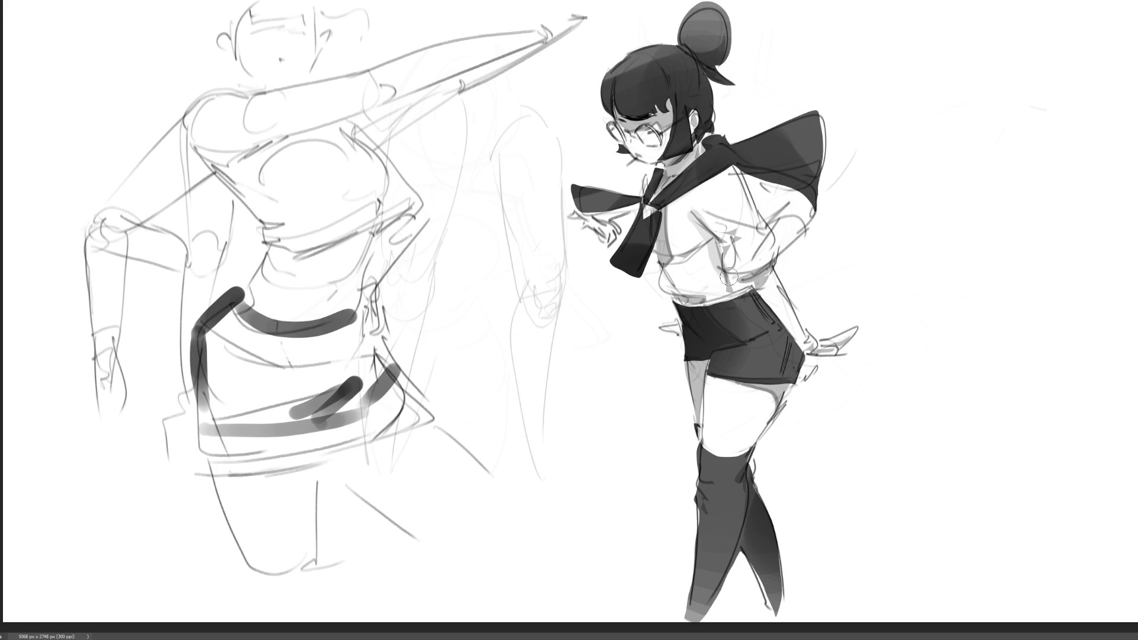
left_click_drag(735, 160, 744, 198)
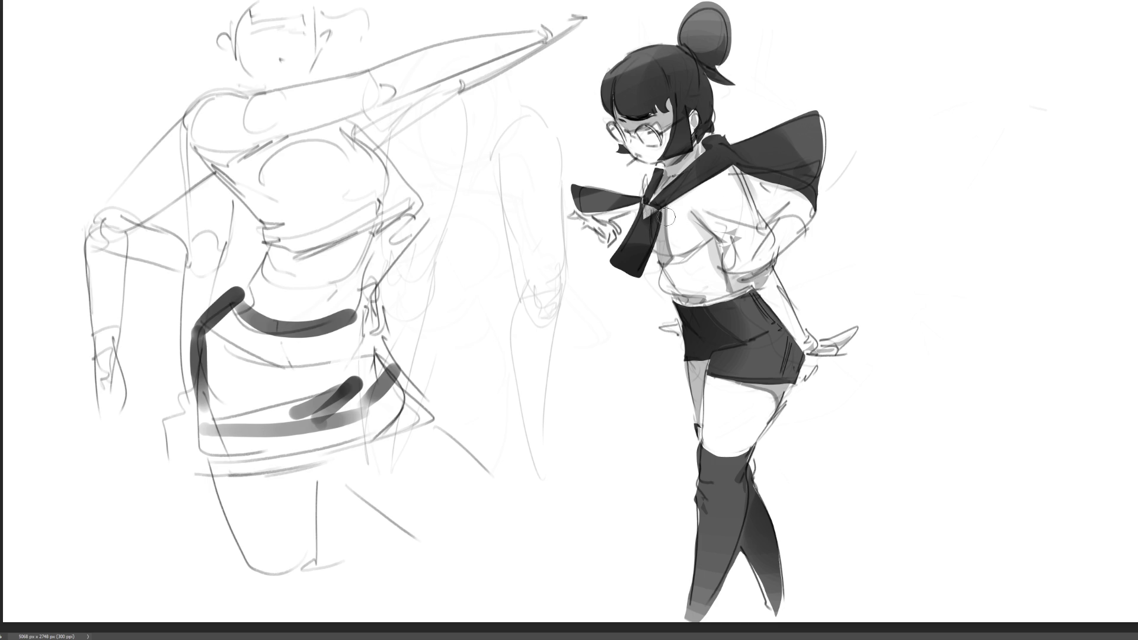
mouse_move(585, 201)
left_mouse_down()
mouse_move(637, 202)
mouse_move(572, 195)
left_mouse_up()
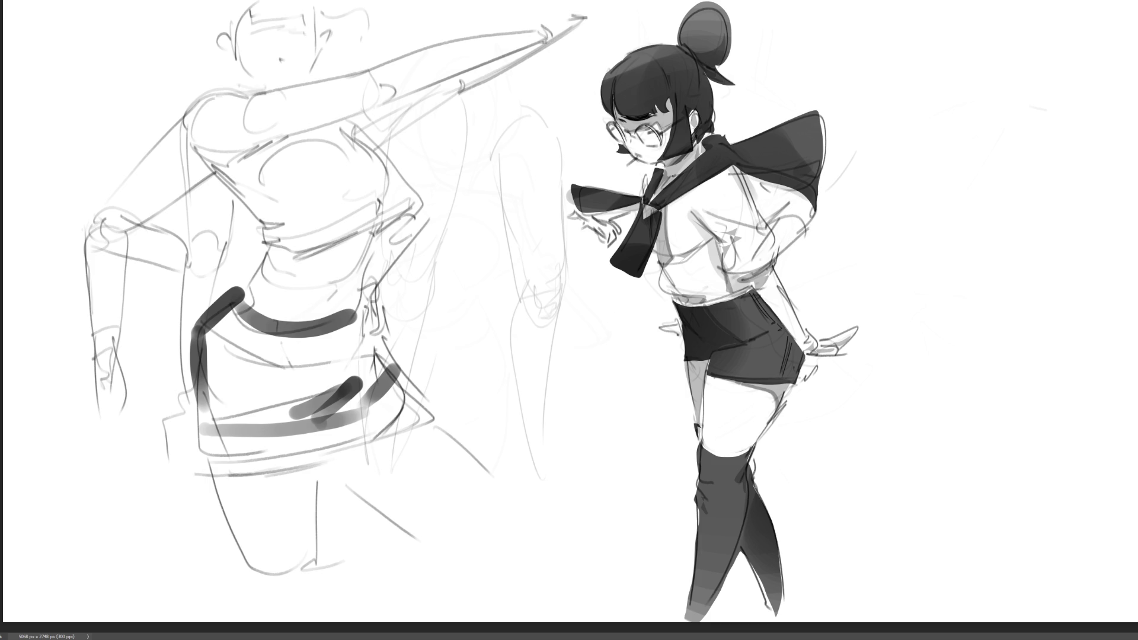
mouse_move(948, 217)
left_mouse_down()
mouse_move(972, 211)
mouse_move(982, 234)
mouse_move(937, 237)
mouse_move(982, 238)
mouse_move(959, 227)
mouse_move(927, 278)
mouse_move(979, 241)
left_mouse_up()
Block in the hand study's outline, knuckles, fingers and the wrist's top edge.
left_click_drag(977, 248, 973, 302)
mouse_move(930, 265)
left_mouse_down()
mouse_move(922, 311)
mouse_move(970, 317)
mouse_move(987, 355)
left_mouse_up()
mouse_move(920, 304)
left_mouse_down()
mouse_move(926, 353)
mouse_move(965, 390)
left_mouse_up()
left_click_drag(960, 320, 967, 389)
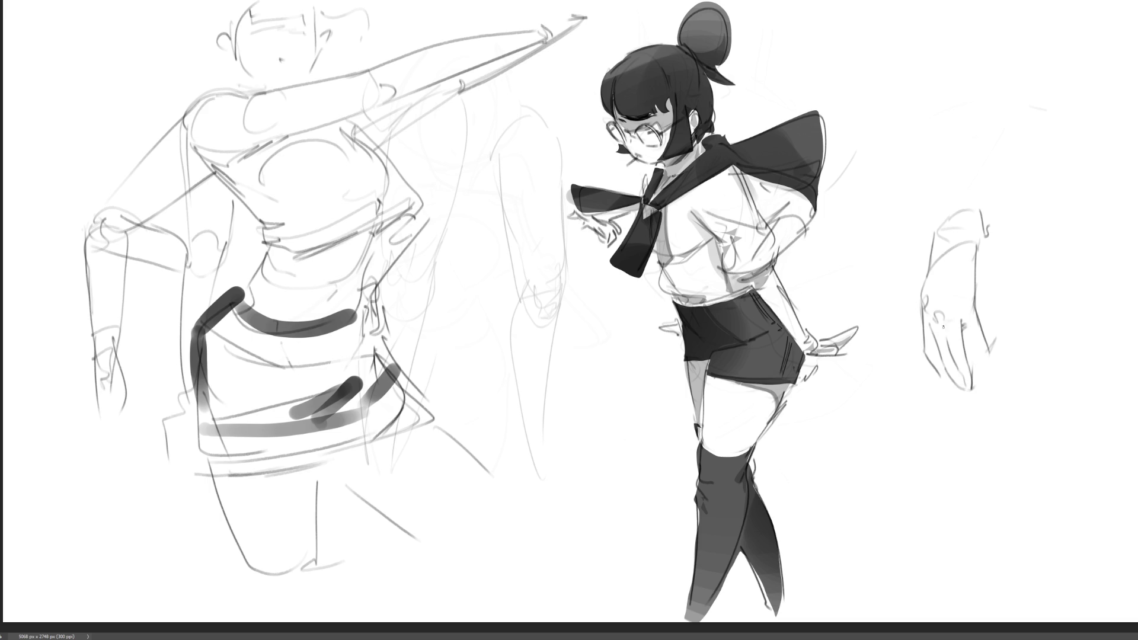
left_click_drag(922, 326, 948, 323)
left_click_drag(931, 253, 918, 339)
left_click_drag(987, 315, 995, 345)
mouse_move(921, 342)
left_mouse_down()
mouse_move(928, 369)
mouse_move(970, 410)
left_mouse_up()
left_click_drag(998, 370, 993, 401)
left_click_drag(997, 354, 995, 382)
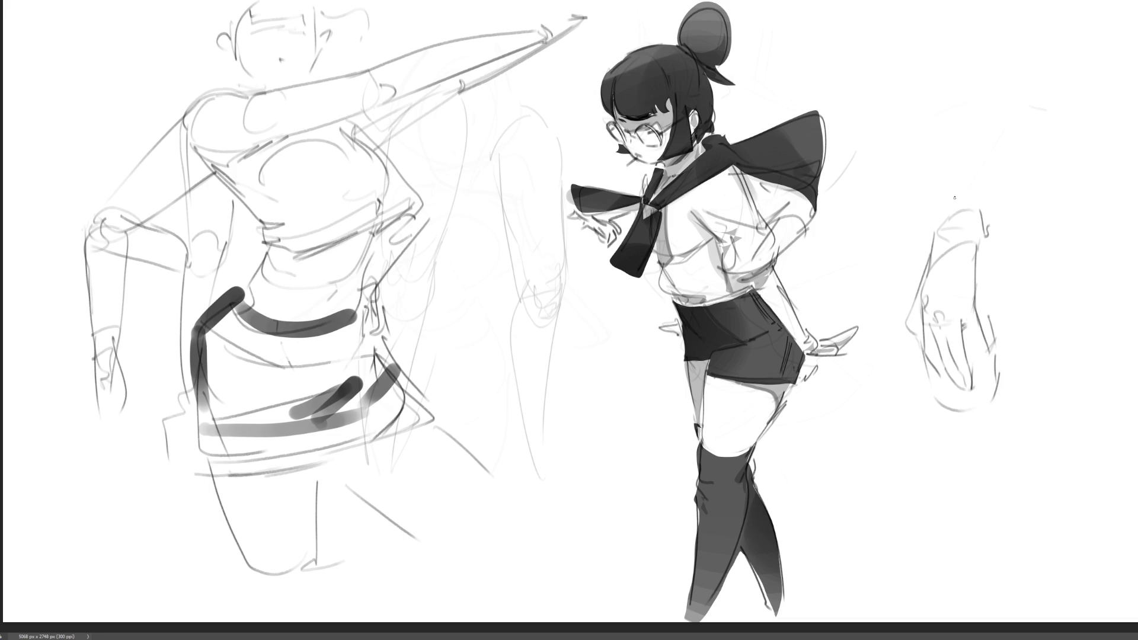
left_click_drag(932, 230, 971, 200)
mouse_move(978, 209)
left_mouse_down()
mouse_move(984, 232)
mouse_move(961, 203)
mouse_move(1012, 144)
mouse_move(1033, 140)
mouse_move(1055, 160)
mouse_move(1057, 186)
mouse_move(1005, 217)
left_mouse_up()
Sketch the forearm, upper arm and shoulder rising above the hand.
mouse_move(1055, 155)
left_mouse_down()
mouse_move(998, 223)
mouse_move(1060, 179)
left_mouse_up()
left_click_drag(1045, 132, 1055, 149)
left_click_drag(983, 149, 1007, 135)
left_click_drag(988, 173, 1013, 121)
left_click_drag(948, 71, 984, 93)
mouse_move(927, 50)
left_mouse_down()
mouse_move(979, 135)
mouse_move(960, 16)
left_mouse_up()
left_click_drag(955, 15, 1029, 103)
left_click_drag(988, 37, 1043, 125)
left_click_drag(963, 9, 1031, 107)
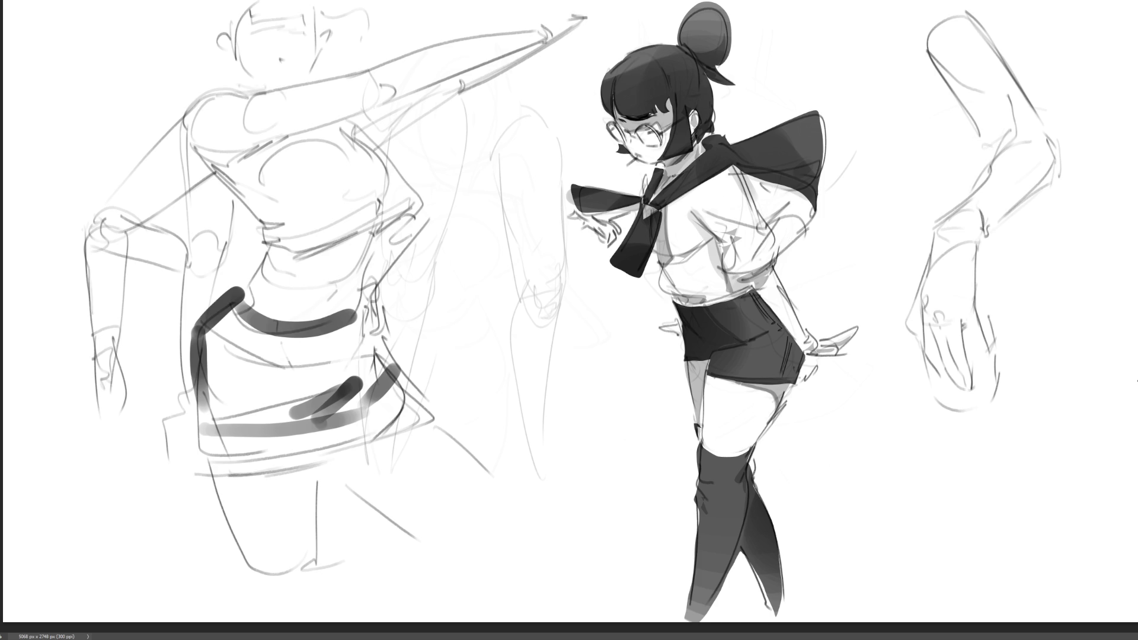
Darken the hand's left edge, wrist, elbow, forearm and upper-arm contours.
left_click_drag(937, 234, 929, 253)
left_click_drag(985, 228, 1018, 205)
mouse_move(942, 228)
left_mouse_down()
mouse_move(934, 240)
mouse_move(1019, 139)
mouse_move(978, 186)
left_mouse_up()
mouse_move(1047, 173)
left_mouse_down()
mouse_move(988, 230)
mouse_move(1046, 175)
left_mouse_up()
mouse_move(1042, 129)
left_mouse_down()
mouse_move(1060, 175)
mouse_move(1010, 206)
left_mouse_up()
left_click_drag(1061, 170, 1025, 194)
left_click_drag(1053, 140, 1060, 185)
mouse_move(1038, 120)
left_mouse_down()
mouse_move(1054, 187)
mouse_move(1027, 198)
left_mouse_up()
left_click_drag(925, 50, 994, 142)
left_click_drag(923, 49, 990, 140)
mouse_move(939, 8)
left_mouse_down()
mouse_move(922, 53)
mouse_move(1037, 114)
left_mouse_up()
left_click_drag(977, 17, 1054, 143)
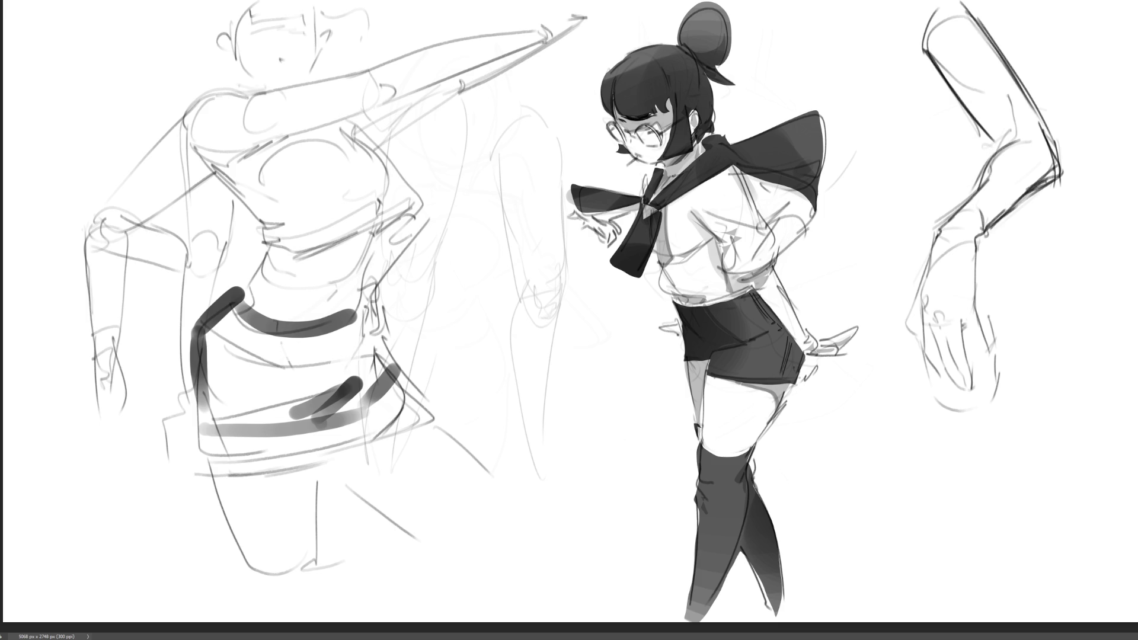
mouse_move(980, 238)
left_mouse_down()
mouse_move(977, 304)
mouse_move(989, 341)
mouse_move(968, 334)
mouse_move(996, 375)
left_mouse_up()
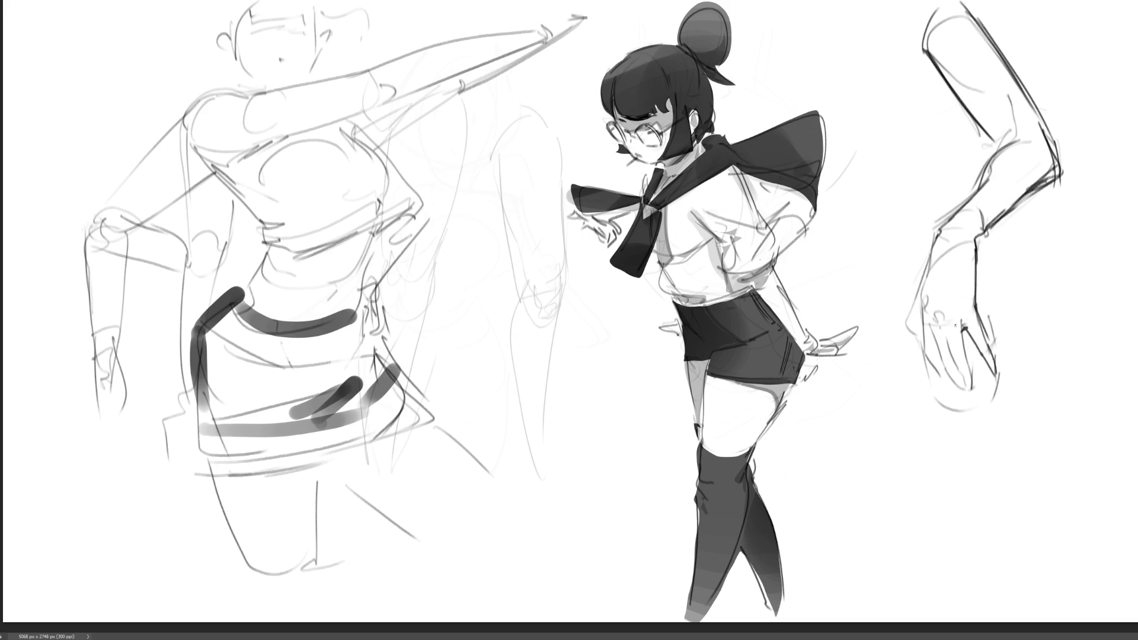
Firm up the finger lines, fingernail, bottom curve and right side of the hand, undoing stray strokes.
left_click_drag(959, 329, 965, 390)
left_click_drag(936, 334, 946, 368)
mouse_move(927, 311)
left_mouse_down()
mouse_move(923, 355)
mouse_move(947, 387)
left_mouse_up()
left_click_drag(935, 342, 946, 379)
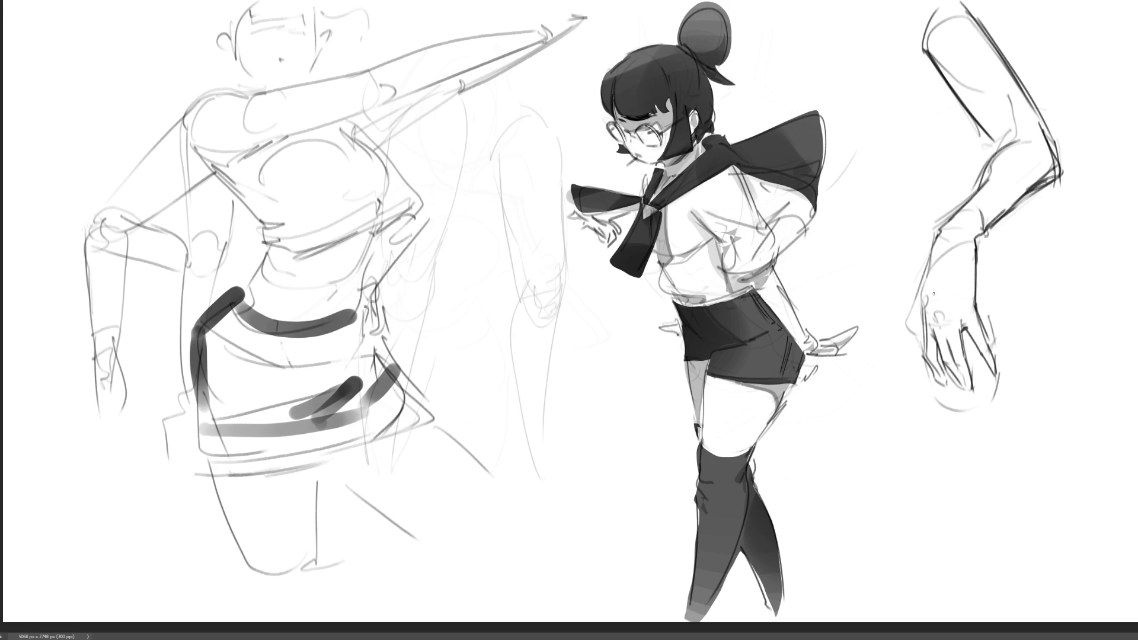
left_click_drag(929, 252, 921, 297)
mouse_move(927, 255)
left_mouse_down()
mouse_move(911, 300)
mouse_move(918, 318)
left_mouse_up()
key("ctrl+z")
key("ctrl+z")
key("ctrl+z")
key("ctrl+z")
mouse_move(970, 350)
left_mouse_down()
mouse_move(972, 361)
mouse_move(967, 337)
mouse_move(973, 361)
left_mouse_up()
left_click_drag(942, 396, 983, 405)
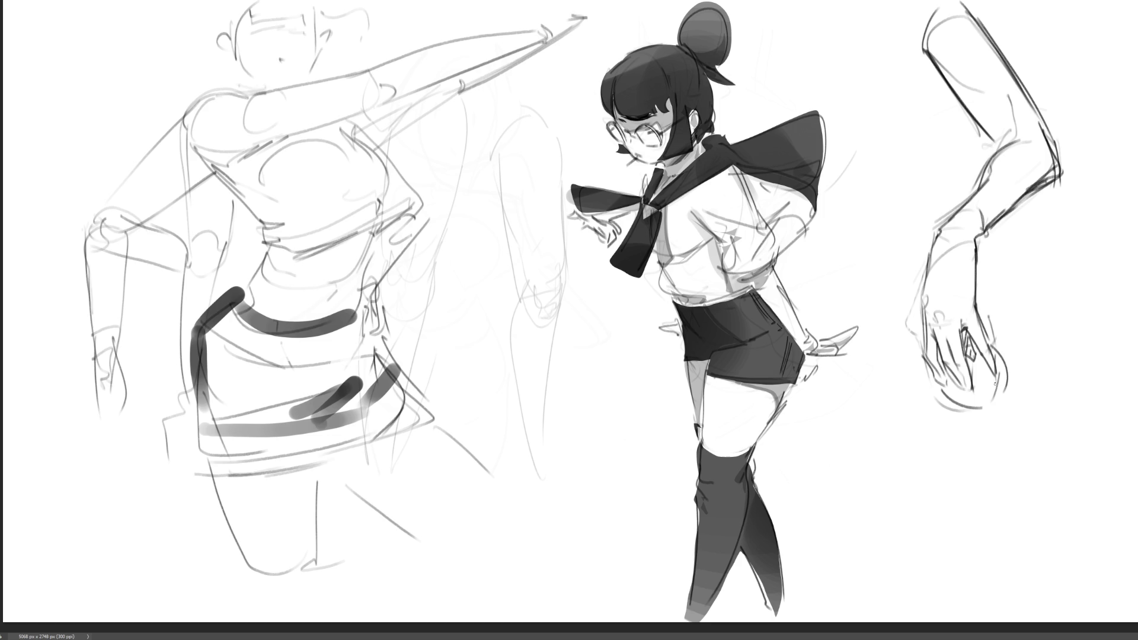
key("ctrl+z")
left_click_drag(930, 374, 967, 415)
mouse_move(995, 340)
left_mouse_down()
mouse_move(1016, 385)
mouse_move(987, 417)
left_mouse_up()
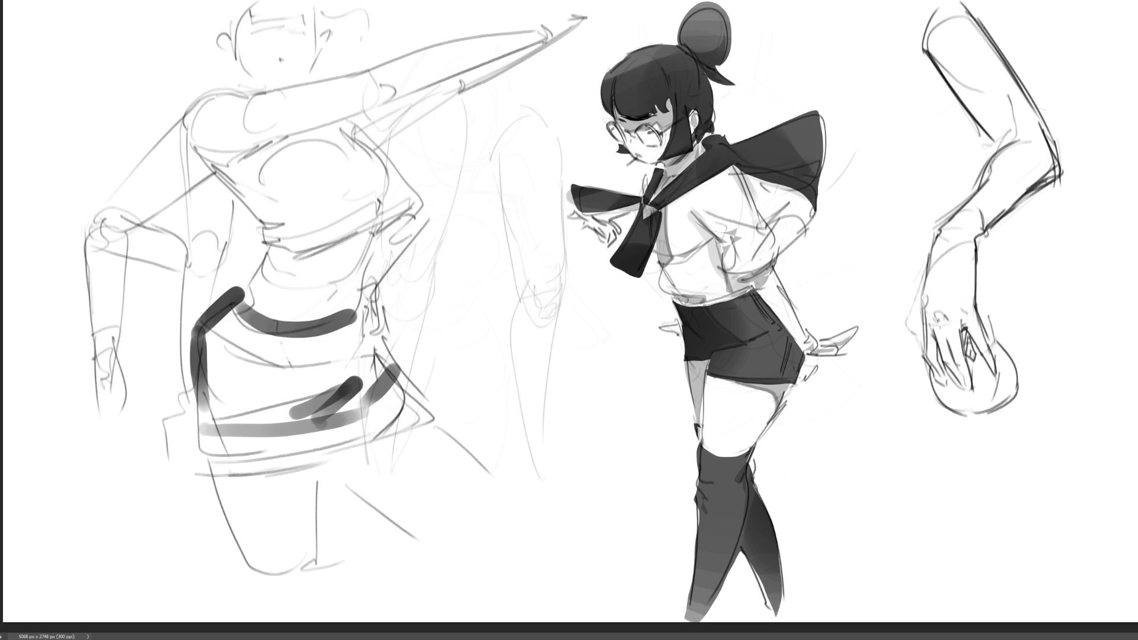
mouse_move(954, 298)
left_mouse_down()
mouse_move(969, 211)
mouse_move(982, 210)
left_mouse_up()
key("h")
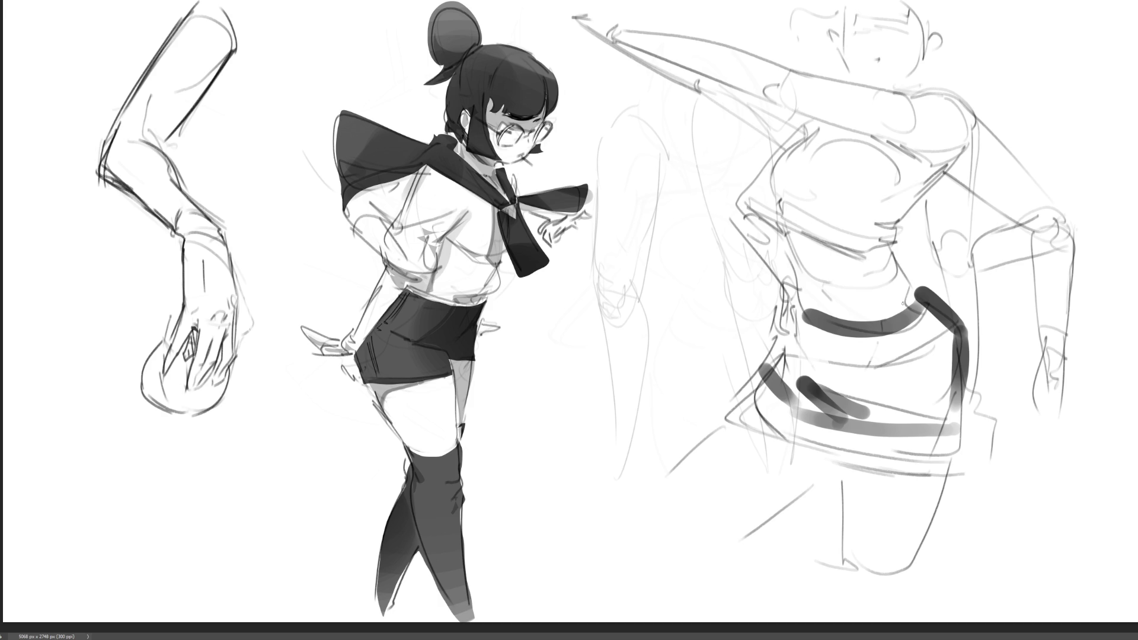
Darken the torso study's shoulder line, chest line and both edges of the outstretched arm.
mouse_move(770, 86)
left_mouse_down()
mouse_move(786, 83)
mouse_move(803, 98)
mouse_move(785, 109)
mouse_move(806, 113)
left_mouse_up()
left_click_drag(771, 59, 888, 93)
left_click_drag(798, 112, 915, 156)
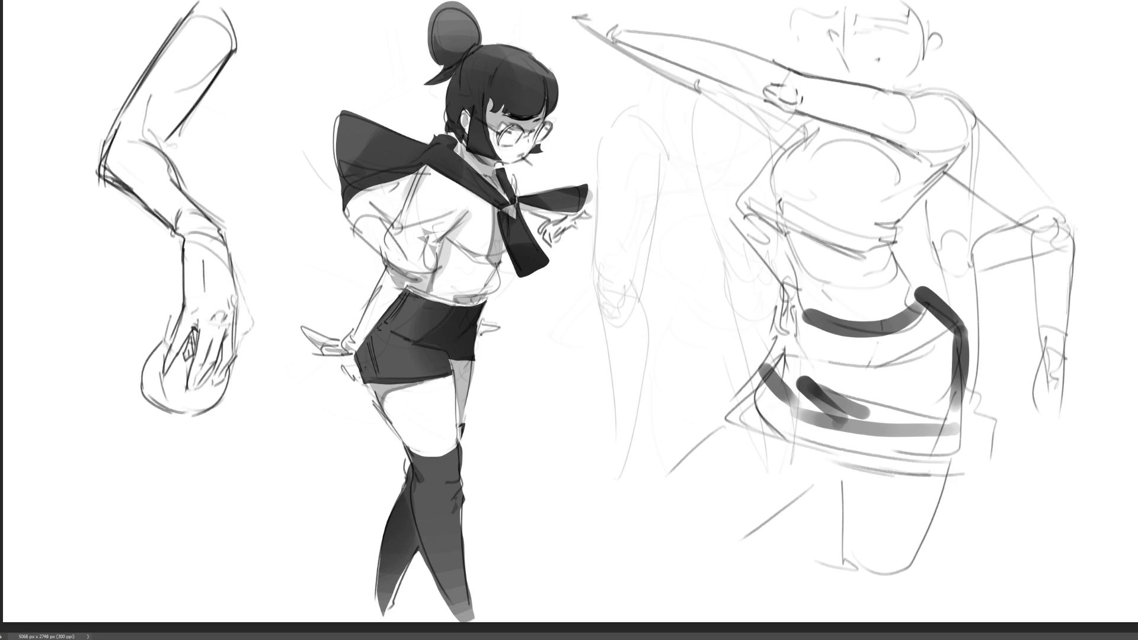
left_click_drag(884, 87, 901, 90)
mouse_move(935, 89)
left_mouse_down()
mouse_move(965, 146)
mouse_move(903, 154)
mouse_move(924, 161)
mouse_move(900, 218)
left_mouse_up()
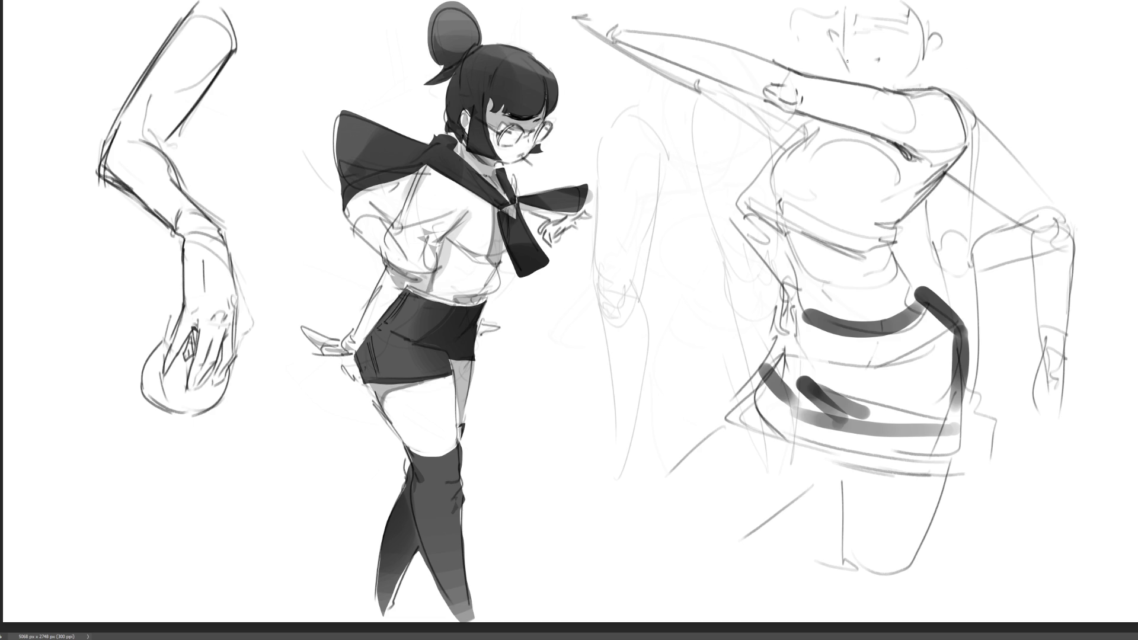
left_click_drag(621, 42, 738, 94)
mouse_move(640, 35)
left_mouse_down()
mouse_move(625, 44)
mouse_move(620, 33)
mouse_move(768, 63)
left_mouse_up()
Redraw the chest and torso contour lines, undoing the misplaced strokes.
mouse_move(805, 171)
left_mouse_down()
mouse_move(851, 137)
mouse_move(761, 210)
left_mouse_up()
left_click_drag(818, 125, 796, 143)
mouse_move(763, 197)
left_mouse_down()
mouse_move(798, 208)
mouse_move(786, 238)
left_mouse_up()
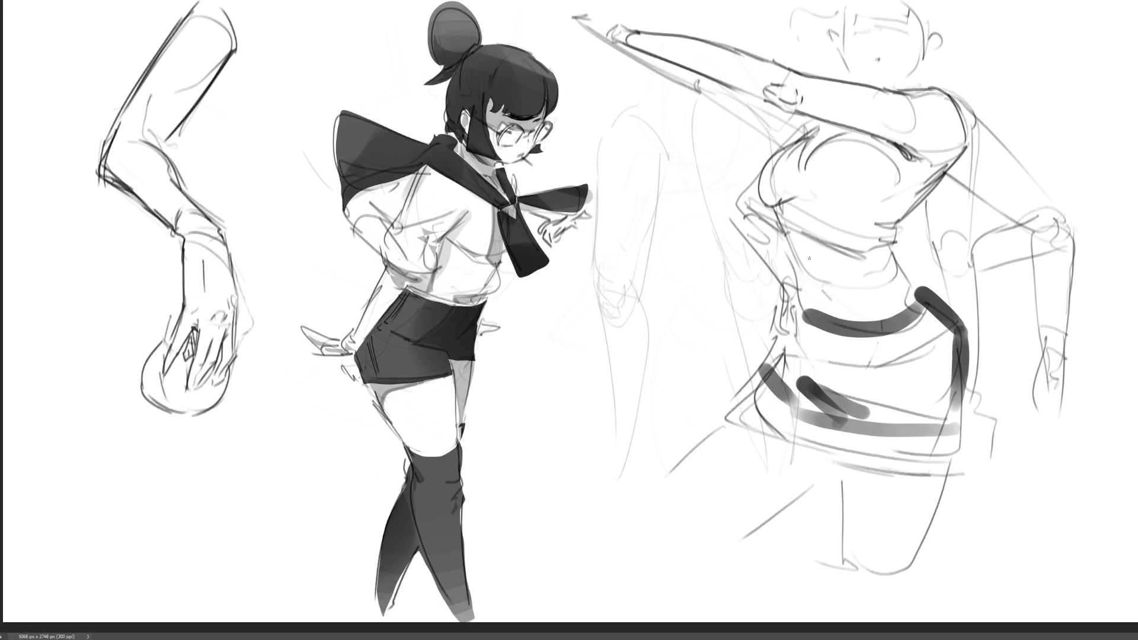
key("ctrl+z")
key("ctrl+z")
key("ctrl+z")
left_click_drag(821, 208, 891, 204)
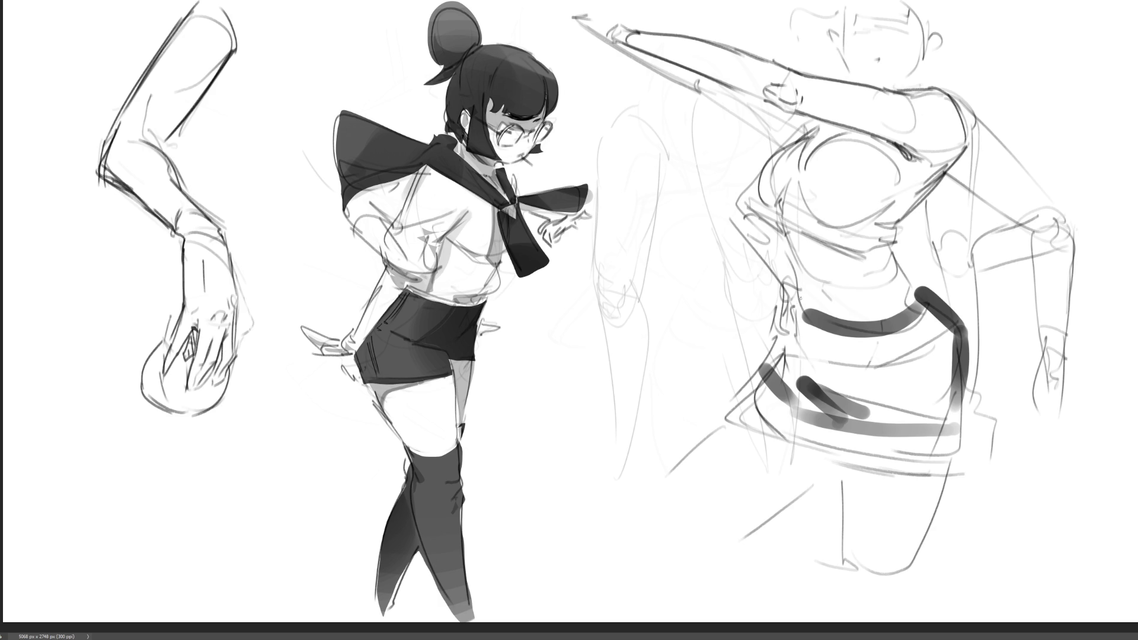
key("ctrl+z")
key("ctrl+z")
key("ctrl+z")
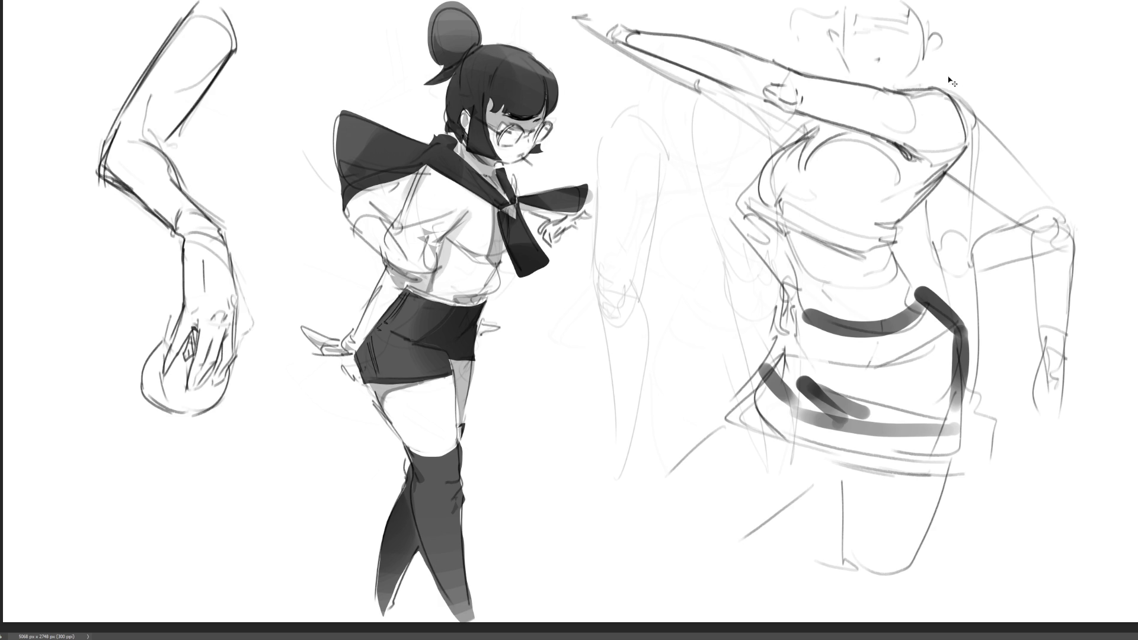
key("ctrl+z")
mouse_move(805, 133)
left_mouse_down()
mouse_move(767, 187)
mouse_move(806, 149)
mouse_move(868, 167)
mouse_move(872, 199)
left_mouse_up()
left_click_drag(889, 152, 881, 176)
left_click_drag(880, 175, 873, 193)
left_click_drag(801, 193, 871, 205)
mouse_move(779, 208)
left_mouse_down()
mouse_move(892, 176)
mouse_move(859, 207)
left_mouse_up()
left_click_drag(788, 209, 882, 229)
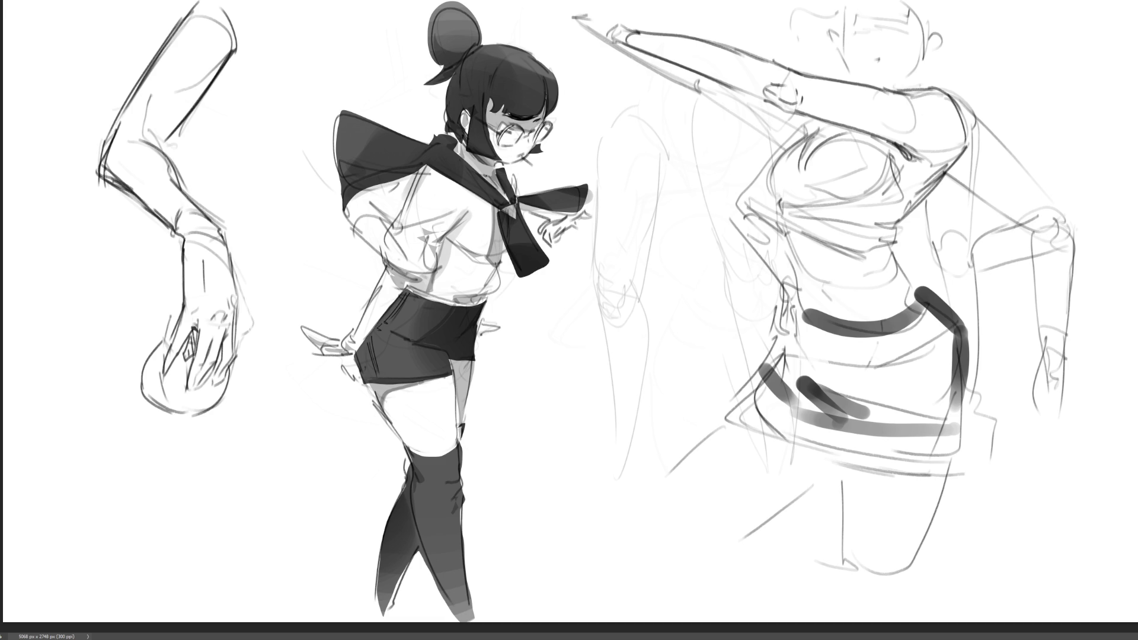
Ink the hanging arm from shoulder to elbow, hatch under the elbow, and draw the forearm to the wrist.
left_click_drag(953, 95, 1022, 168)
left_click_drag(967, 107, 1057, 224)
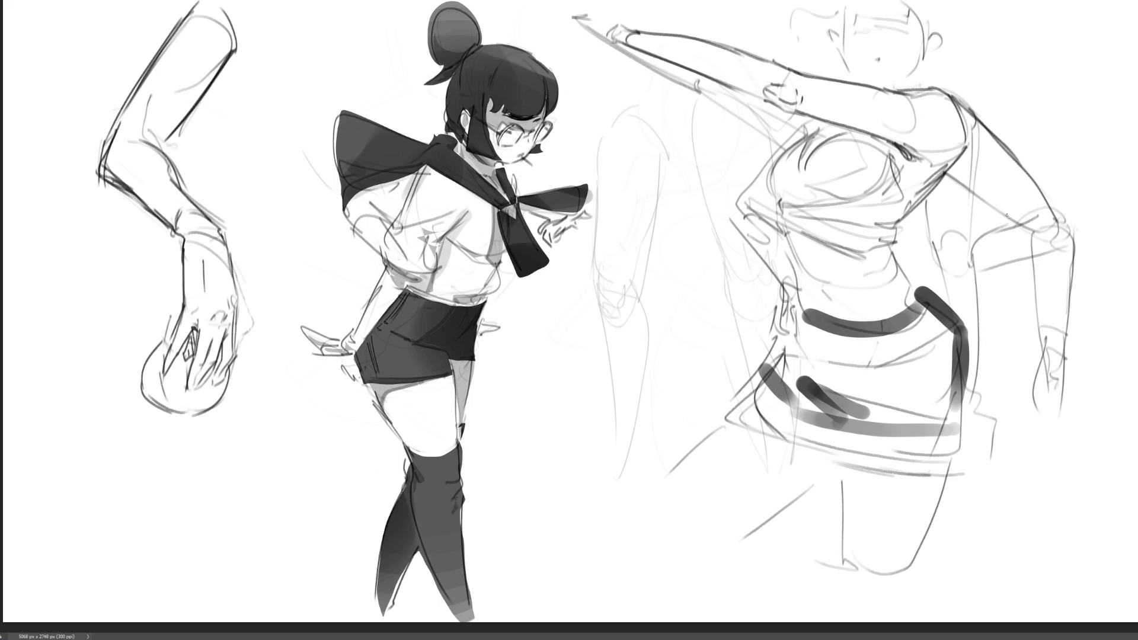
mouse_move(935, 188)
left_mouse_down()
mouse_move(957, 178)
mouse_move(1058, 230)
left_mouse_up()
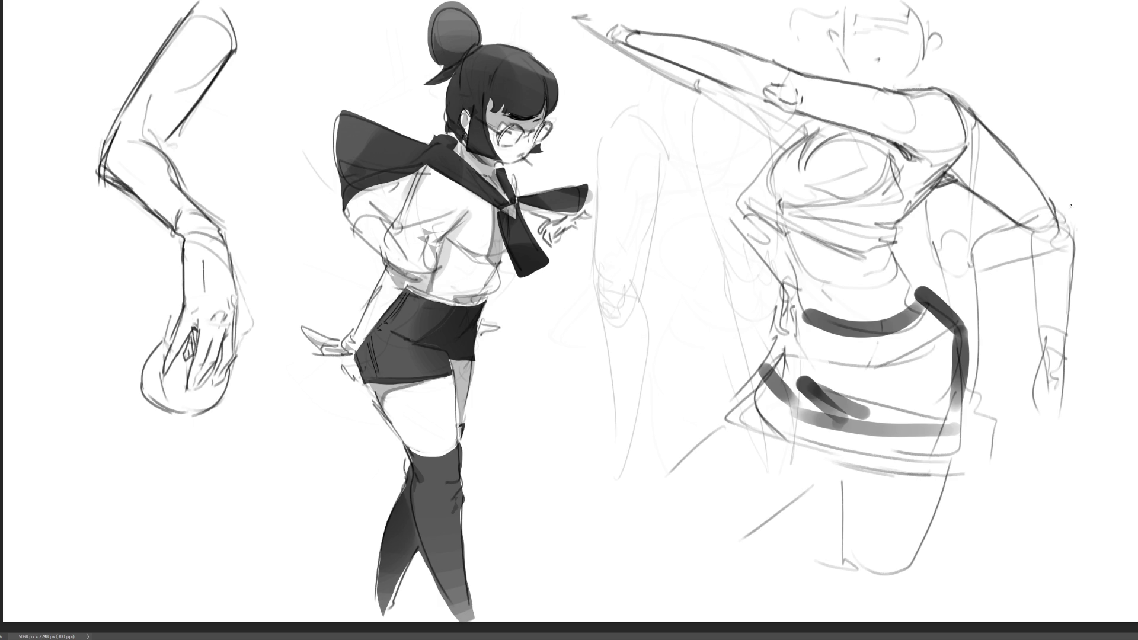
mouse_move(1045, 191)
left_mouse_down()
mouse_move(1076, 249)
mouse_move(1043, 242)
mouse_move(1075, 260)
left_mouse_up()
left_click_drag(1082, 247, 1074, 265)
left_click_drag(1026, 227, 1022, 376)
left_click_drag(1079, 246, 1037, 368)
left_click_drag(1070, 265, 1031, 392)
mouse_move(1050, 332)
left_mouse_down()
mouse_move(1037, 374)
mouse_move(1023, 372)
mouse_move(1034, 365)
left_mouse_up()
mouse_move(1017, 343)
left_mouse_down()
mouse_move(997, 348)
mouse_move(1037, 398)
left_mouse_up()
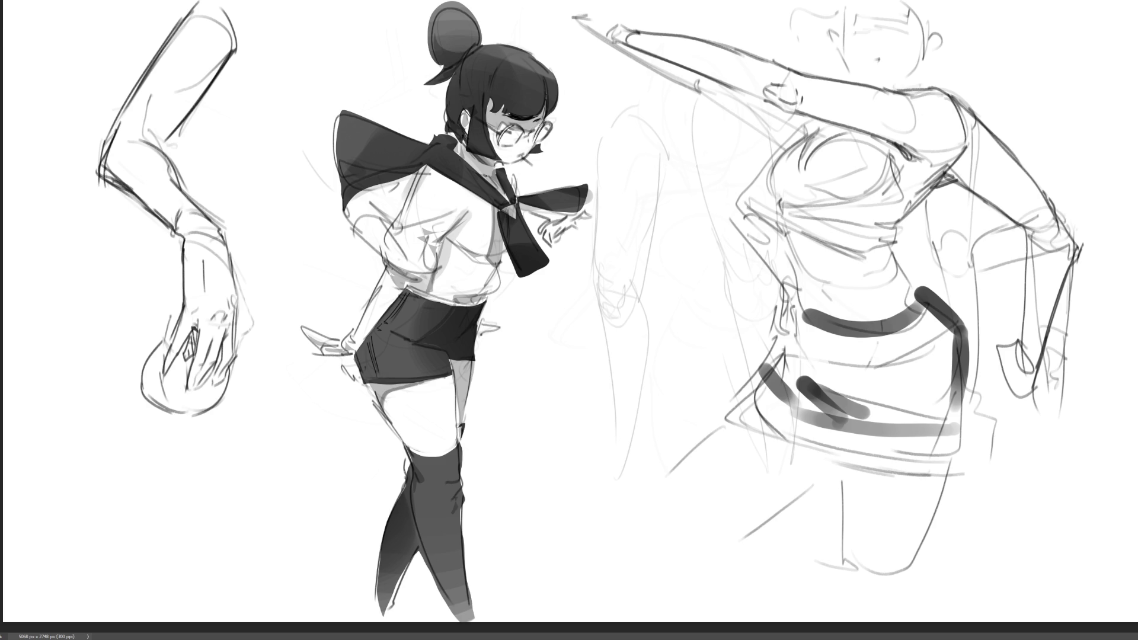
Draw darker curved contour strokes, starting the middle figure's thigh line.
mouse_move(930, 289)
left_mouse_down()
mouse_move(967, 335)
mouse_move(958, 471)
left_mouse_up()
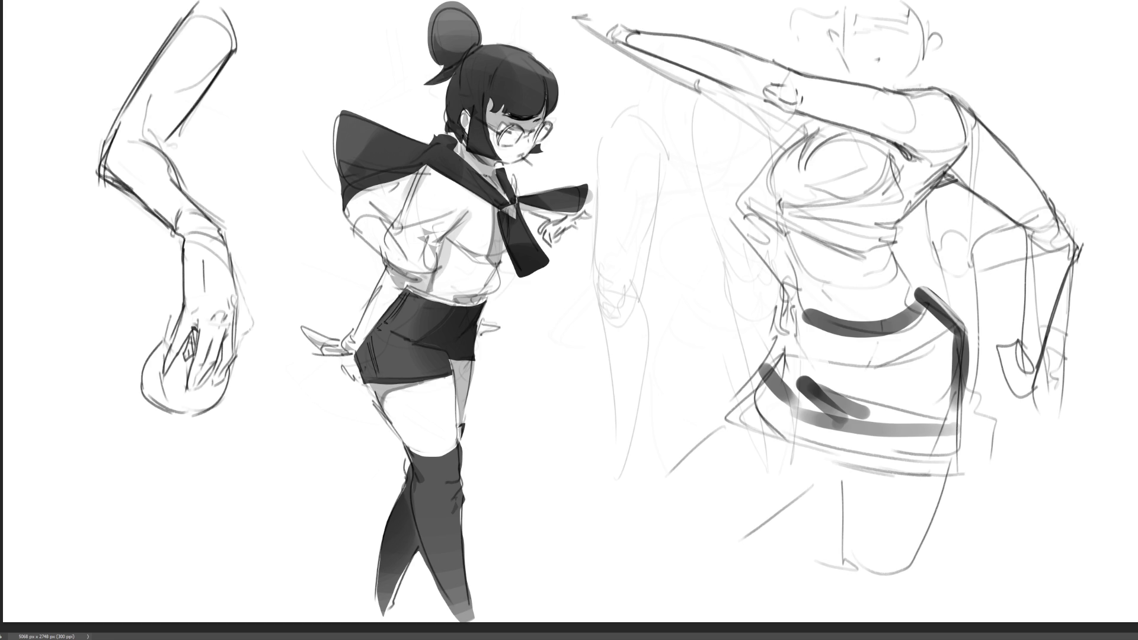
mouse_move(608, 103)
left_mouse_down()
mouse_move(599, 183)
mouse_move(634, 118)
mouse_move(660, 161)
mouse_move(642, 281)
left_mouse_up()
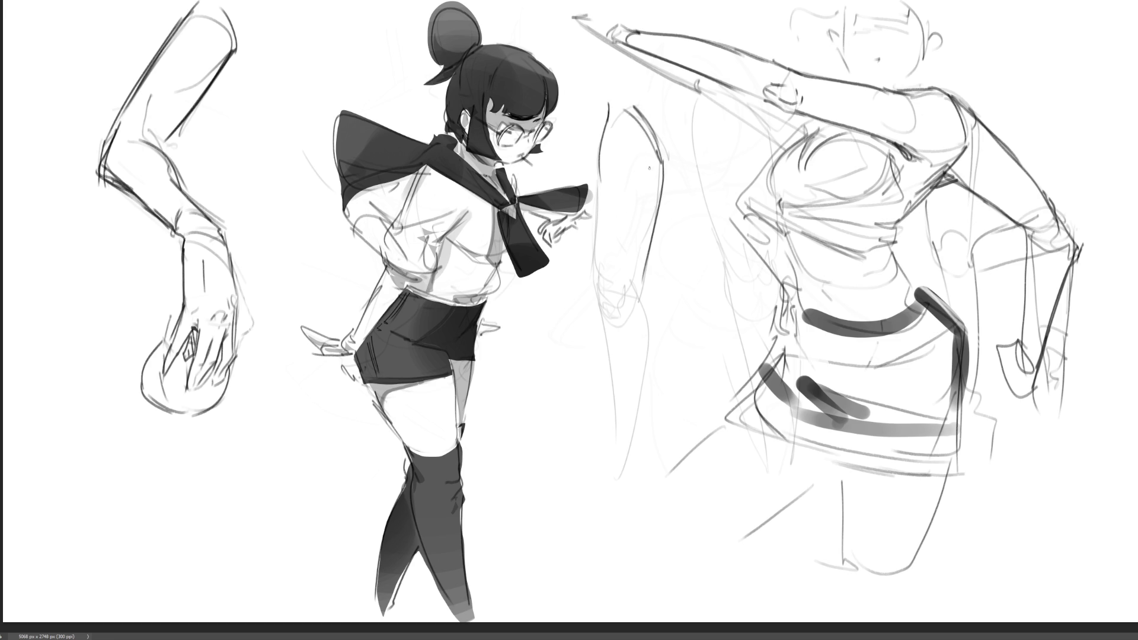
Trace the middle figure's leg contours and the top of the kneecap, undoing two overlong strokes.
mouse_move(599, 147)
left_mouse_down()
mouse_move(598, 316)
mouse_move(608, 277)
mouse_move(617, 314)
mouse_move(629, 293)
mouse_move(634, 321)
left_mouse_up()
left_click_drag(645, 256, 646, 345)
left_click_drag(644, 279, 653, 488)
key("ctrl+z")
key("ctrl+z")
left_click_drag(654, 216, 632, 333)
mouse_move(599, 283)
left_mouse_down()
mouse_move(620, 285)
mouse_move(610, 335)
mouse_move(629, 280)
mouse_move(592, 332)
mouse_move(595, 296)
mouse_move(558, 483)
left_mouse_up()
left_click_drag(646, 279, 572, 526)
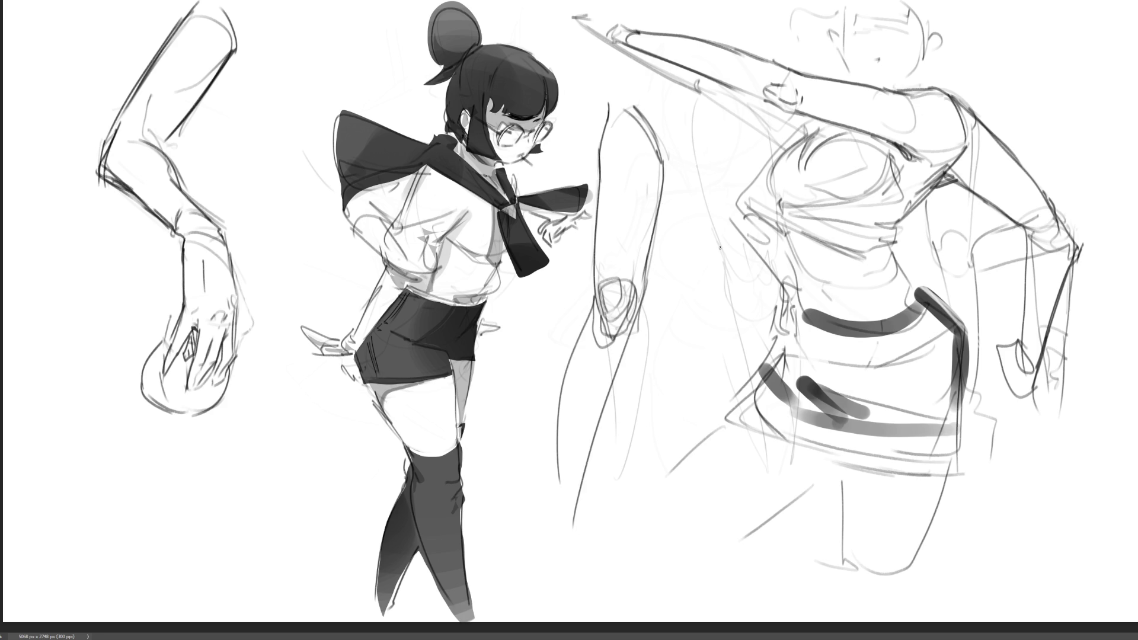
key("ctrl+z")
Add small strokes around the kneecap, lengthen the shin contours and draw the upper-leg top.
left_click_drag(646, 293, 625, 350)
mouse_move(622, 349)
left_mouse_down()
mouse_move(605, 358)
mouse_move(632, 362)
mouse_move(625, 343)
mouse_move(563, 522)
left_mouse_up()
mouse_move(563, 516)
left_mouse_down()
mouse_move(592, 385)
mouse_move(558, 582)
left_mouse_up()
left_click_drag(577, 355, 560, 583)
left_click_drag(568, 583, 617, 389)
left_click_drag(662, 152, 632, 86)
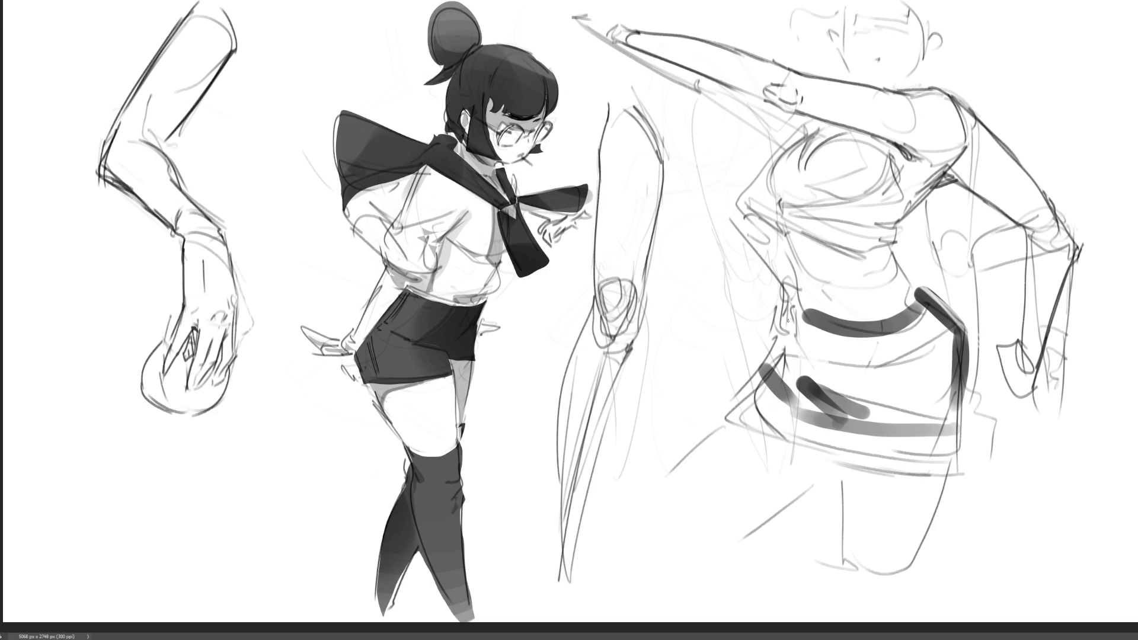
Sketch the arm's right edge down to the elbow, with curved torso lines and short curves below.
left_click_drag(664, 165, 654, 243)
left_click_drag(657, 193, 648, 276)
mouse_move(665, 161)
left_mouse_down()
mouse_move(654, 225)
mouse_move(740, 141)
mouse_move(744, 181)
left_mouse_up()
left_click_drag(665, 211, 698, 212)
left_click_drag(752, 140, 702, 264)
left_click_drag(676, 152, 650, 313)
mouse_move(708, 258)
left_mouse_down()
mouse_move(706, 288)
mouse_move(654, 337)
mouse_move(677, 327)
mouse_move(649, 330)
mouse_move(655, 290)
mouse_move(676, 333)
left_mouse_up()
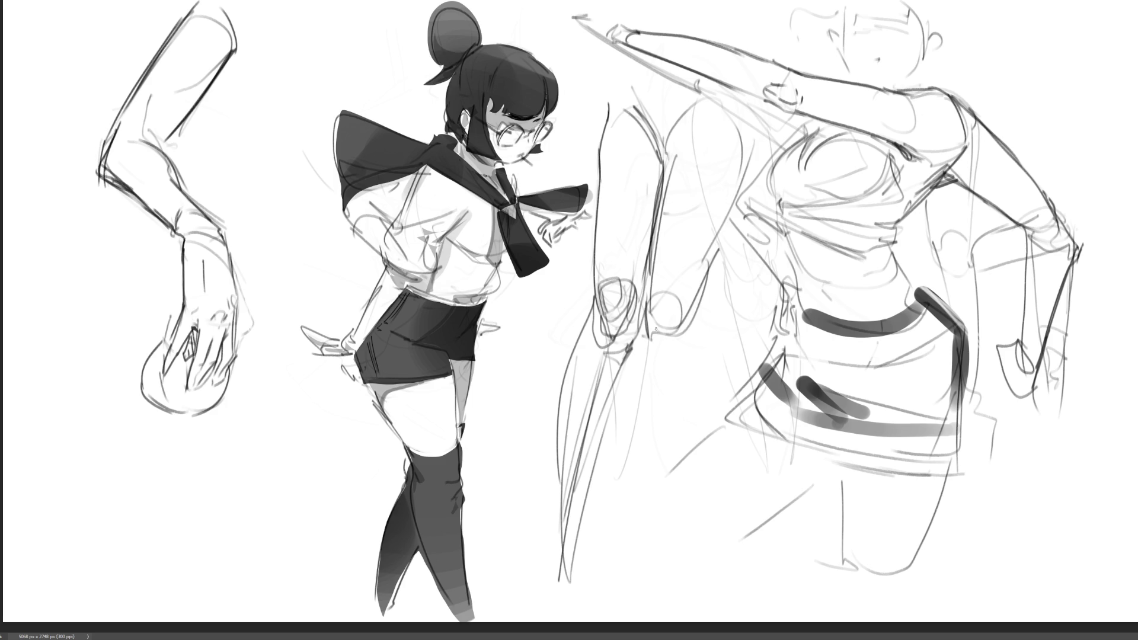
left_click_drag(716, 253, 685, 337)
left_click_drag(689, 327, 647, 360)
left_click_drag(644, 329, 658, 367)
Draw long lines down the second leg, add vertical marks beside it and cap the leg tops.
left_click_drag(705, 279, 666, 587)
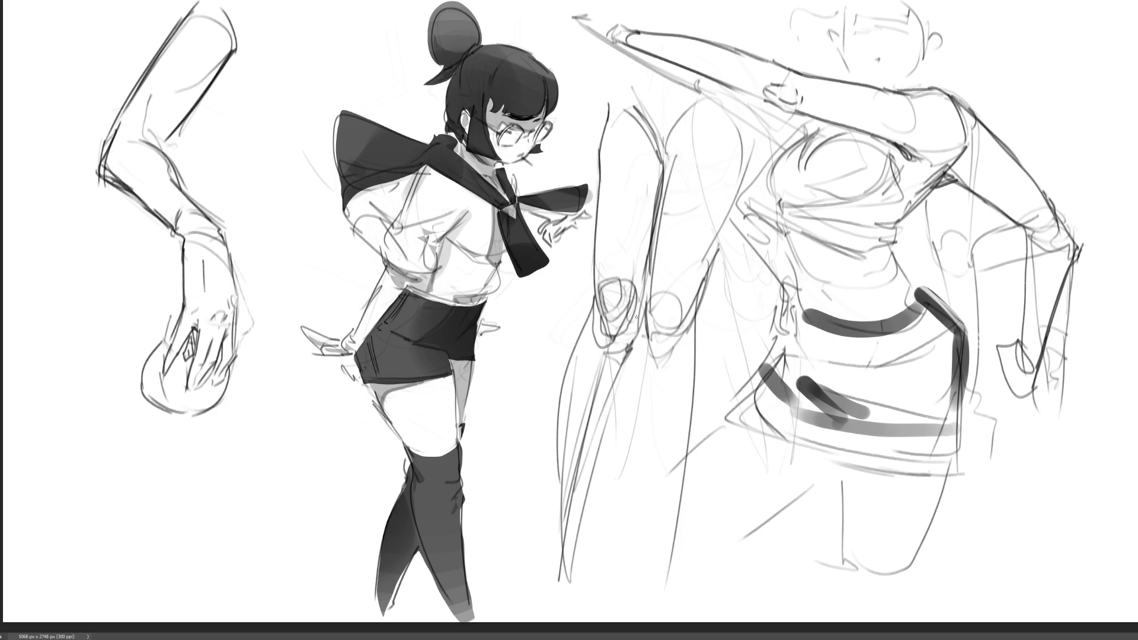
left_click_drag(697, 305, 658, 595)
left_click_drag(641, 321, 640, 593)
mouse_move(652, 356)
left_mouse_down()
mouse_move(640, 583)
mouse_move(665, 597)
left_mouse_up()
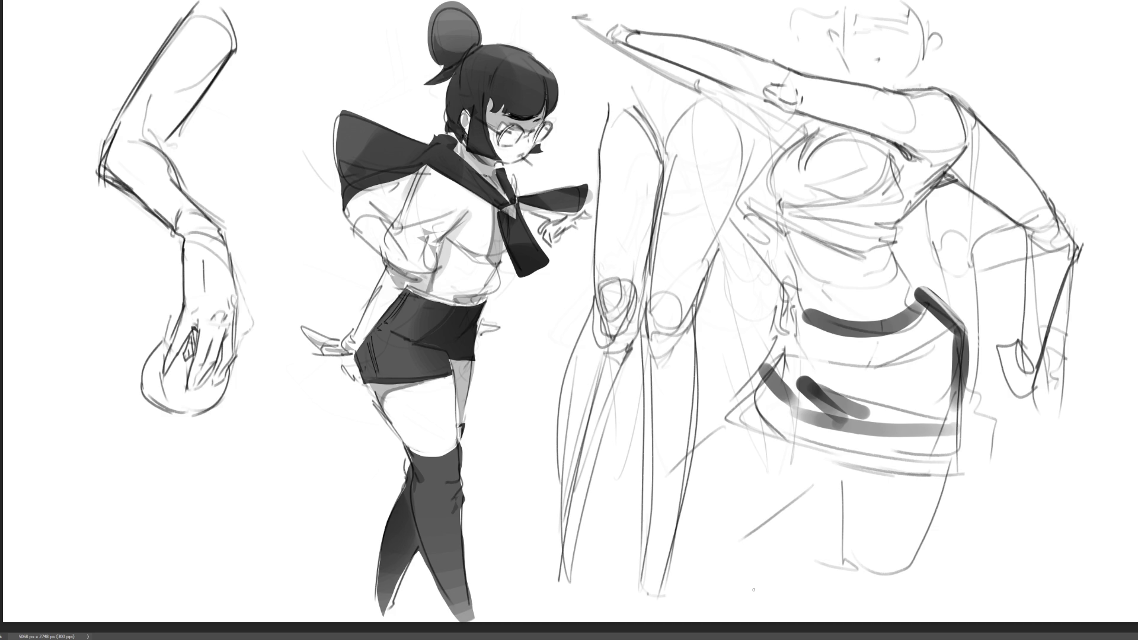
left_click_drag(598, 100, 596, 207)
left_click_drag(750, 126, 742, 153)
left_click_drag(590, 95, 590, 263)
mouse_move(596, 113)
left_mouse_down()
mouse_move(612, 88)
mouse_move(644, 86)
left_mouse_up()
left_click_drag(759, 130, 756, 152)
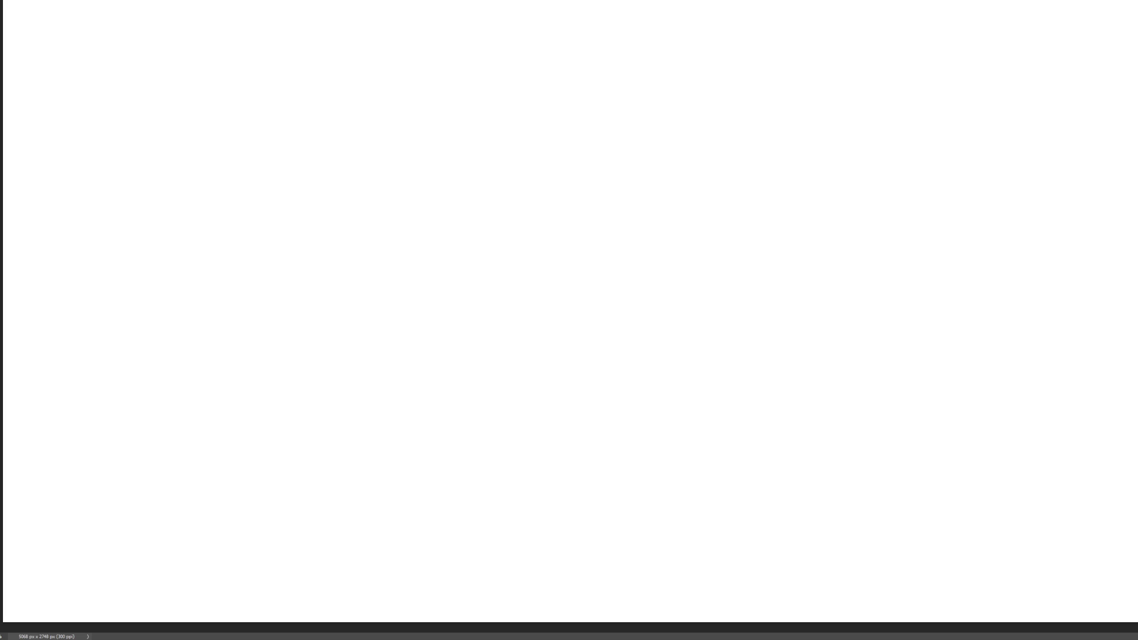
Sketch an arched gesture figure with a hooked foot and hatching at its base.
mouse_move(490, 237)
left_mouse_down()
mouse_move(556, 166)
mouse_move(588, 170)
mouse_move(610, 243)
left_mouse_up()
mouse_move(567, 156)
left_mouse_down()
mouse_move(499, 211)
mouse_move(495, 255)
mouse_move(589, 368)
left_mouse_up()
mouse_move(512, 238)
left_mouse_down()
mouse_move(513, 212)
mouse_move(589, 181)
mouse_move(616, 376)
left_mouse_up()
mouse_move(643, 301)
left_mouse_down()
mouse_move(660, 350)
mouse_move(620, 384)
left_mouse_up()
mouse_move(593, 386)
left_mouse_down()
mouse_move(633, 388)
mouse_move(626, 395)
mouse_move(641, 291)
mouse_move(675, 355)
left_mouse_up()
mouse_move(643, 291)
left_mouse_down()
mouse_move(632, 264)
mouse_move(644, 206)
mouse_move(668, 205)
mouse_move(680, 352)
left_mouse_up()
Rough in a second form's apex and a tall looping figure with legs on the right.
mouse_move(655, 190)
left_mouse_down()
mouse_move(657, 218)
mouse_move(663, 195)
mouse_move(818, 219)
mouse_move(691, 373)
mouse_move(800, 298)
mouse_move(807, 265)
left_mouse_up()
mouse_move(787, 187)
left_mouse_down()
mouse_move(812, 152)
mouse_move(871, 278)
mouse_move(894, 145)
mouse_move(873, 262)
left_mouse_up()
left_click_drag(836, 184, 834, 438)
mouse_move(913, 186)
left_mouse_down()
mouse_move(871, 393)
mouse_move(837, 464)
mouse_move(843, 511)
mouse_move(831, 456)
left_mouse_up()
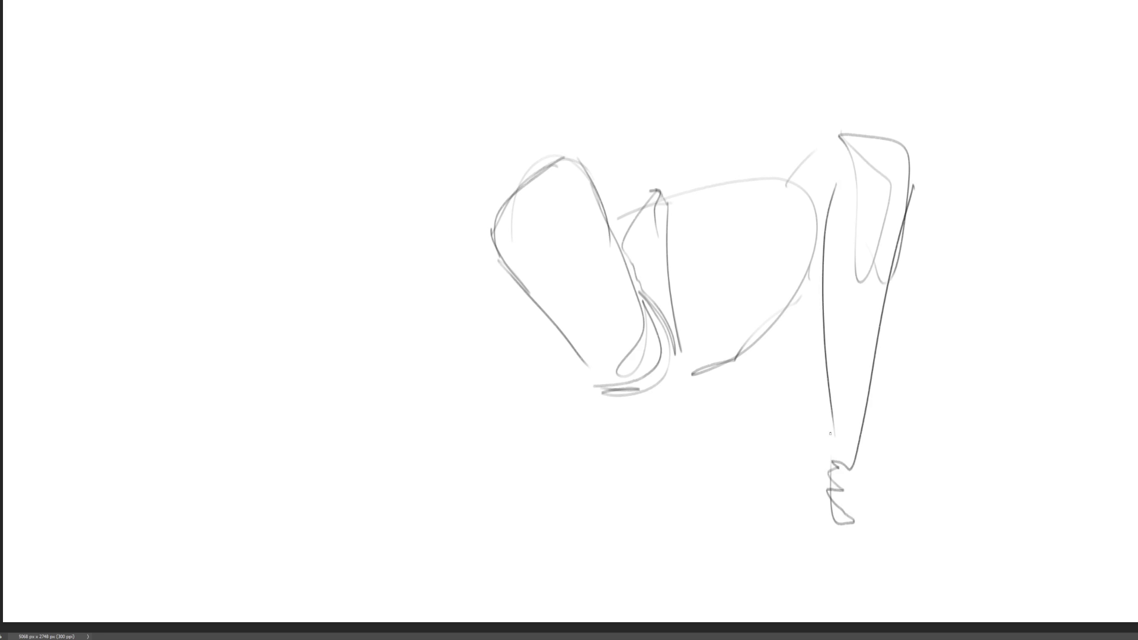
mouse_move(836, 123)
left_mouse_down()
mouse_move(719, 368)
mouse_move(782, 363)
mouse_move(703, 395)
mouse_move(847, 520)
mouse_move(841, 464)
left_mouse_up()
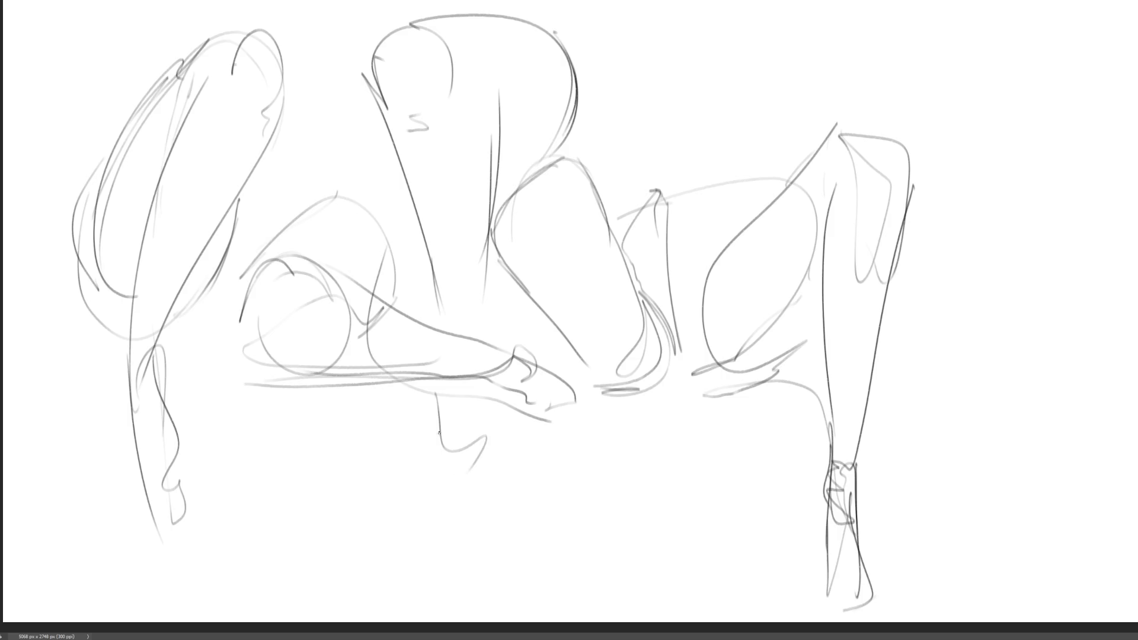
Sketch the centre figure's legs in the lower left with a short leg mark.
left_click_drag(440, 430, 468, 570)
left_click_drag(461, 474, 498, 610)
mouse_move(440, 482)
left_mouse_down()
mouse_move(457, 592)
mouse_move(474, 604)
left_mouse_up()
left_click_drag(503, 535, 505, 561)
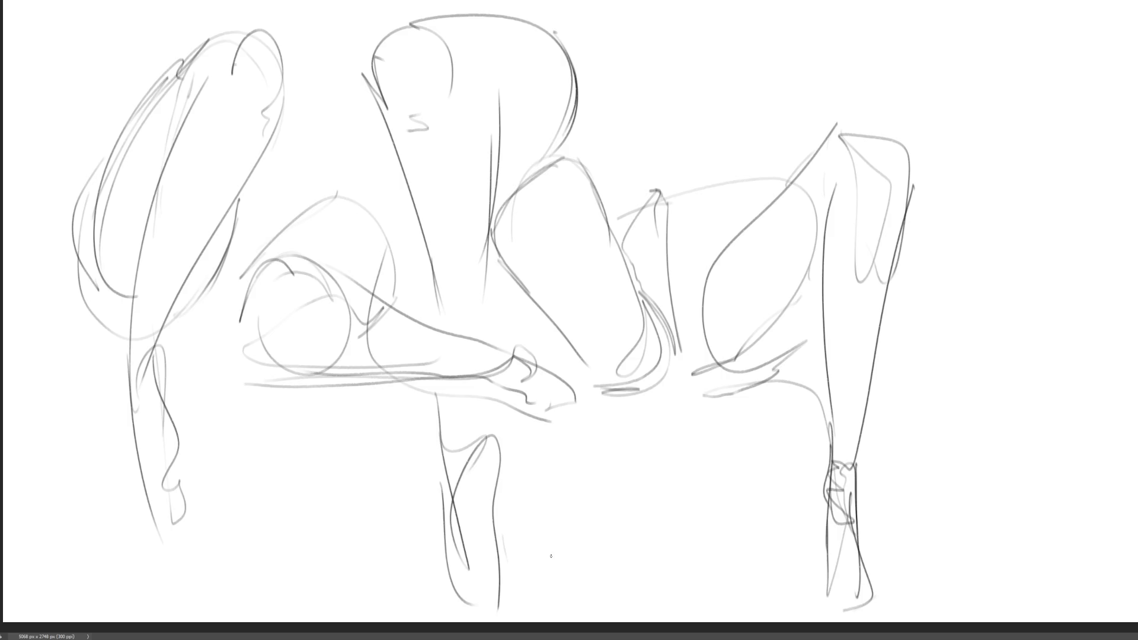
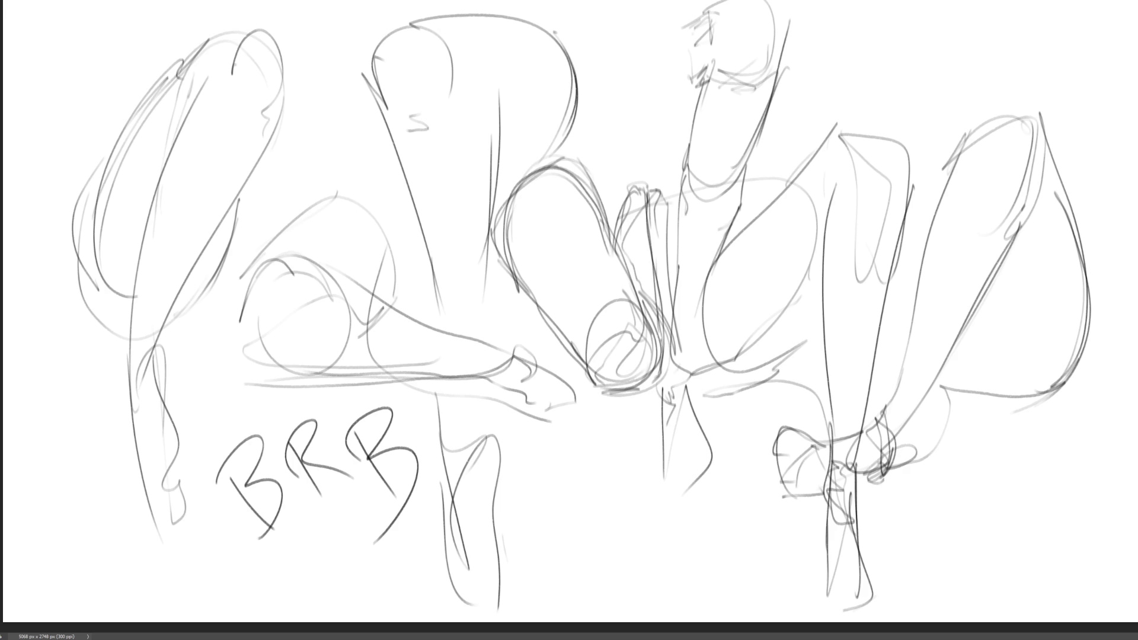
Draw a test zigzag, then undo it along with the BRB lettering strokes.
mouse_move(547, 446)
left_mouse_down()
mouse_move(578, 530)
mouse_move(704, 577)
mouse_move(765, 576)
left_mouse_up()
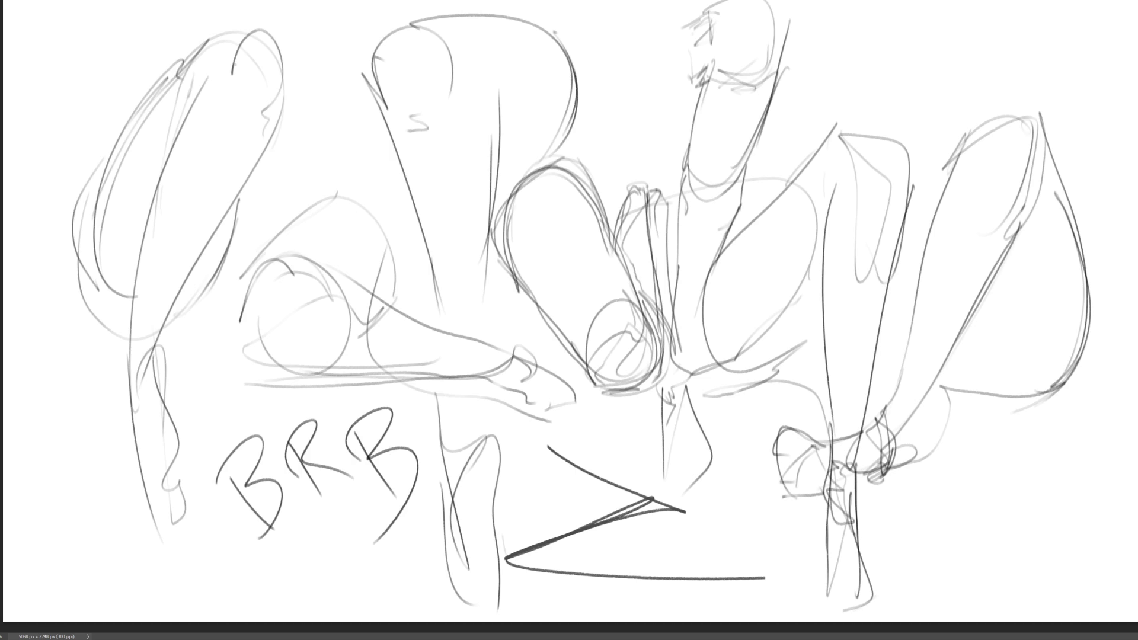
key("ctrl+z")
key("ctrl+z")
key("ctrl+z")
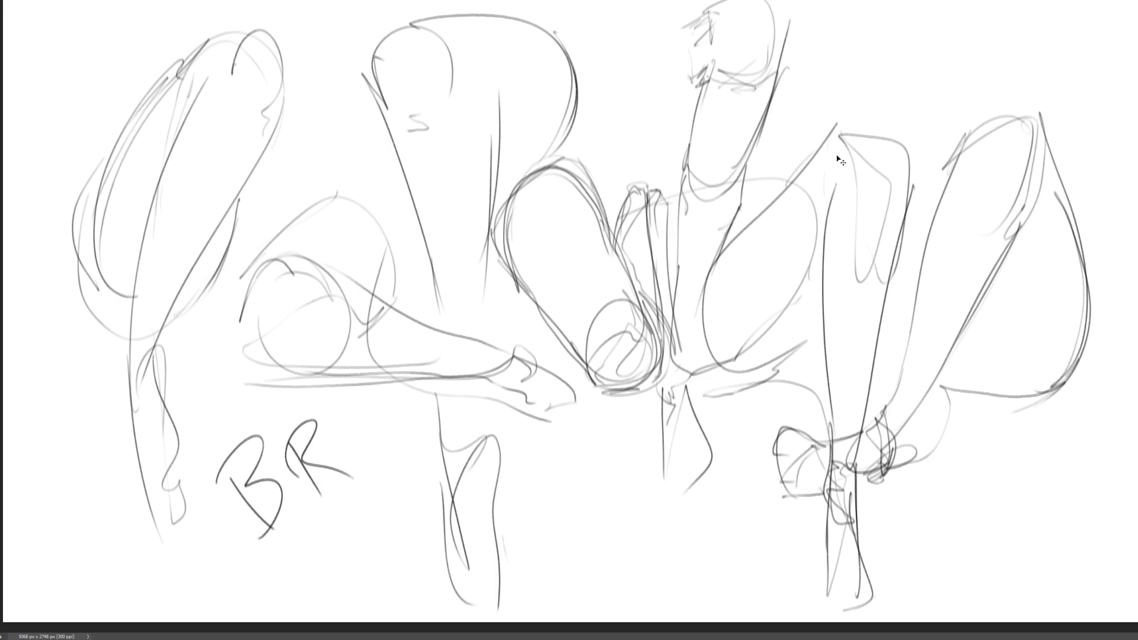
key("ctrl+z")
key("ctrl+z")
key("ctrl+z")
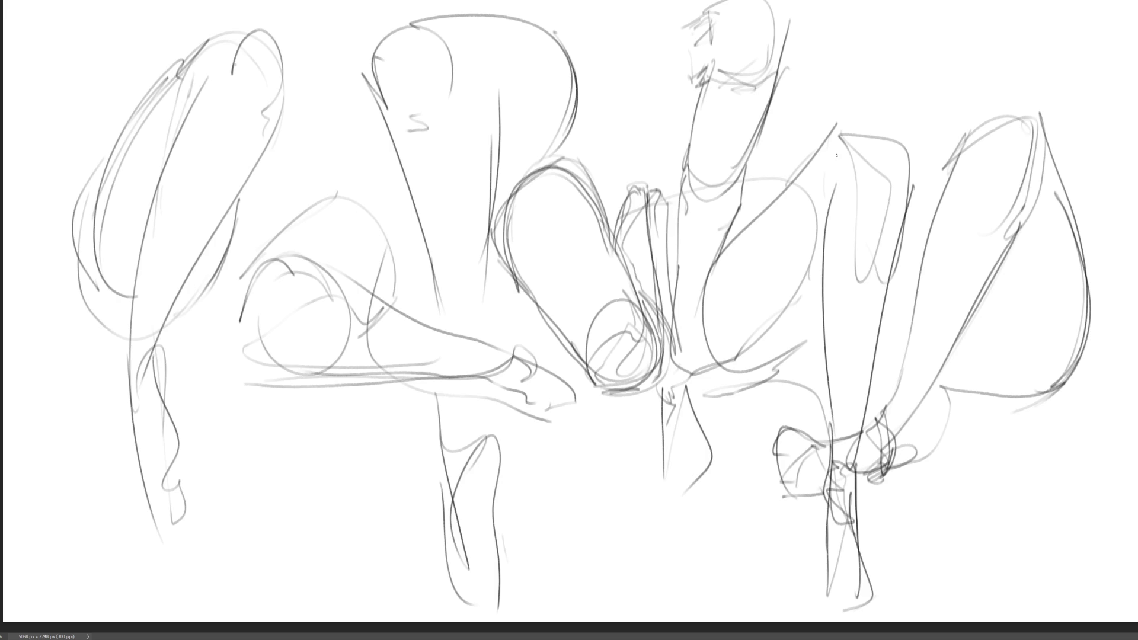
Re-stroke the far-left leg's outline down to the ankle, foot and toes.
left_click_drag(199, 65, 147, 234)
mouse_move(237, 83)
left_mouse_down()
mouse_move(238, 101)
mouse_move(248, 76)
mouse_move(276, 101)
left_mouse_up()
mouse_move(258, 34)
left_mouse_down()
mouse_move(283, 100)
mouse_move(153, 382)
left_mouse_up()
left_click_drag(164, 333, 156, 390)
mouse_move(146, 230)
left_mouse_down()
mouse_move(126, 391)
mouse_move(140, 501)
left_mouse_up()
mouse_move(143, 499)
left_mouse_down()
mouse_move(159, 384)
mouse_move(183, 506)
mouse_move(155, 516)
mouse_move(161, 557)
mouse_move(178, 515)
mouse_move(189, 533)
left_mouse_up()
mouse_move(191, 482)
left_mouse_down()
mouse_move(186, 522)
mouse_move(204, 540)
mouse_move(160, 555)
mouse_move(175, 557)
left_mouse_up()
left_click_drag(160, 375, 180, 441)
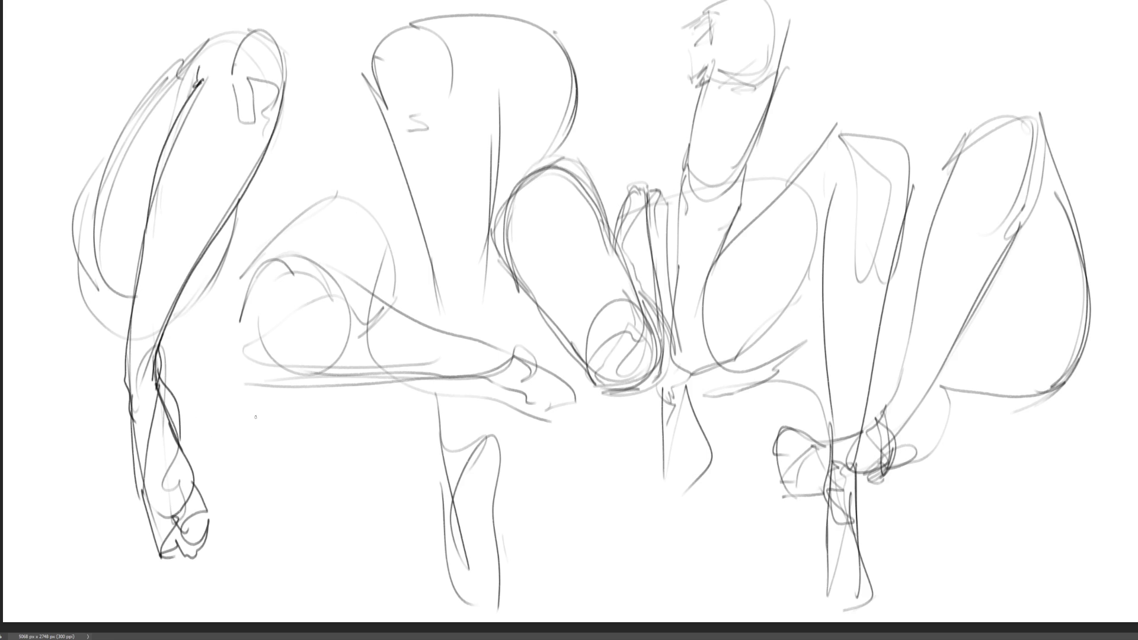
Darken the thigh's inner, outer, underside and top contours on the far-left leg.
mouse_move(235, 210)
left_mouse_down()
mouse_move(228, 246)
mouse_move(176, 320)
left_mouse_up()
left_click_drag(221, 273, 177, 319)
left_click_drag(236, 218, 193, 308)
mouse_move(228, 240)
left_mouse_down()
mouse_move(192, 315)
mouse_move(162, 332)
left_mouse_up()
left_click_drag(82, 313, 127, 334)
mouse_move(88, 323)
left_mouse_down()
mouse_move(115, 330)
mouse_move(79, 301)
mouse_move(72, 274)
mouse_move(96, 180)
mouse_move(178, 59)
mouse_move(81, 215)
left_mouse_up()
left_click_drag(156, 98, 66, 312)
mouse_move(168, 85)
left_mouse_down()
mouse_move(228, 30)
mouse_move(254, 24)
left_mouse_up()
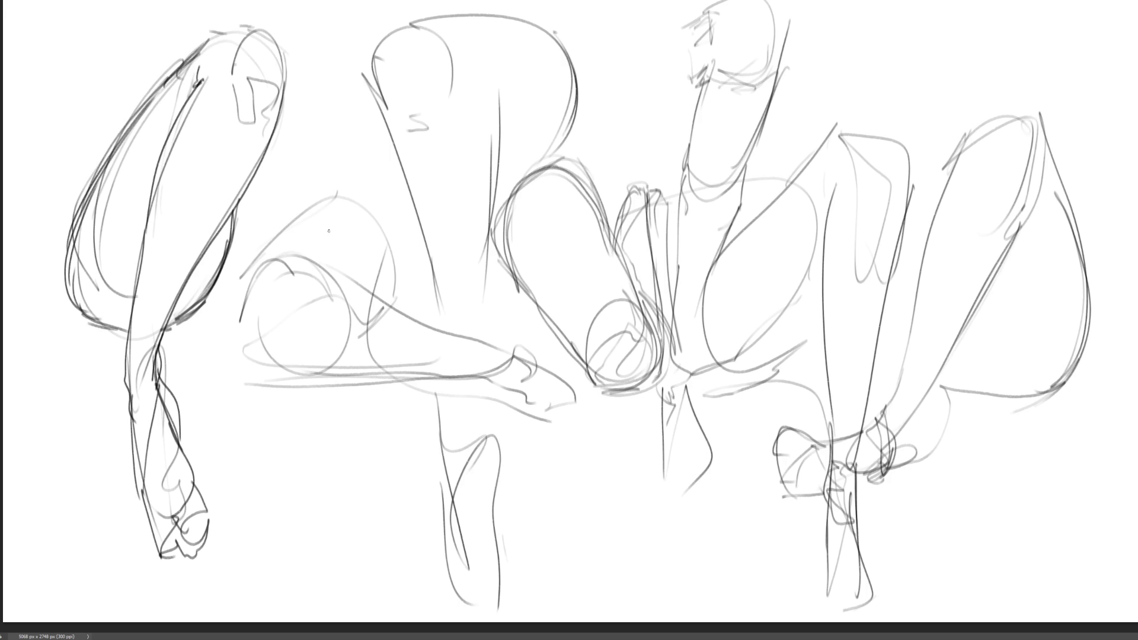
Sketch the reclining leg's knee, diagonal contour and top of the foot.
mouse_move(241, 328)
left_mouse_down()
mouse_move(261, 346)
mouse_move(317, 296)
mouse_move(319, 352)
left_mouse_up()
left_click_drag(245, 358, 481, 383)
left_click_drag(320, 264, 418, 326)
mouse_move(343, 274)
left_mouse_down()
mouse_move(503, 357)
mouse_move(510, 379)
left_mouse_up()
left_click_drag(507, 367, 445, 340)
left_click_drag(312, 264, 383, 296)
mouse_move(401, 247)
left_mouse_down()
mouse_move(384, 294)
mouse_move(367, 282)
mouse_move(401, 304)
mouse_move(403, 290)
left_mouse_up()
Draw the reclining foot's arc, heel, sole, toe tip and inner toe lines.
left_click_drag(407, 240, 250, 277)
mouse_move(350, 198)
left_mouse_down()
mouse_move(291, 219)
mouse_move(239, 307)
left_mouse_up()
left_click_drag(261, 259, 245, 337)
left_click_drag(276, 353, 292, 364)
mouse_move(363, 391)
left_mouse_down()
mouse_move(508, 386)
mouse_move(531, 363)
mouse_move(526, 403)
mouse_move(566, 415)
left_mouse_up()
mouse_move(526, 358)
left_mouse_down()
mouse_move(525, 401)
mouse_move(608, 418)
left_mouse_up()
left_click_drag(611, 422, 552, 423)
mouse_move(527, 362)
left_mouse_down()
mouse_move(566, 397)
mouse_move(571, 381)
left_mouse_up()
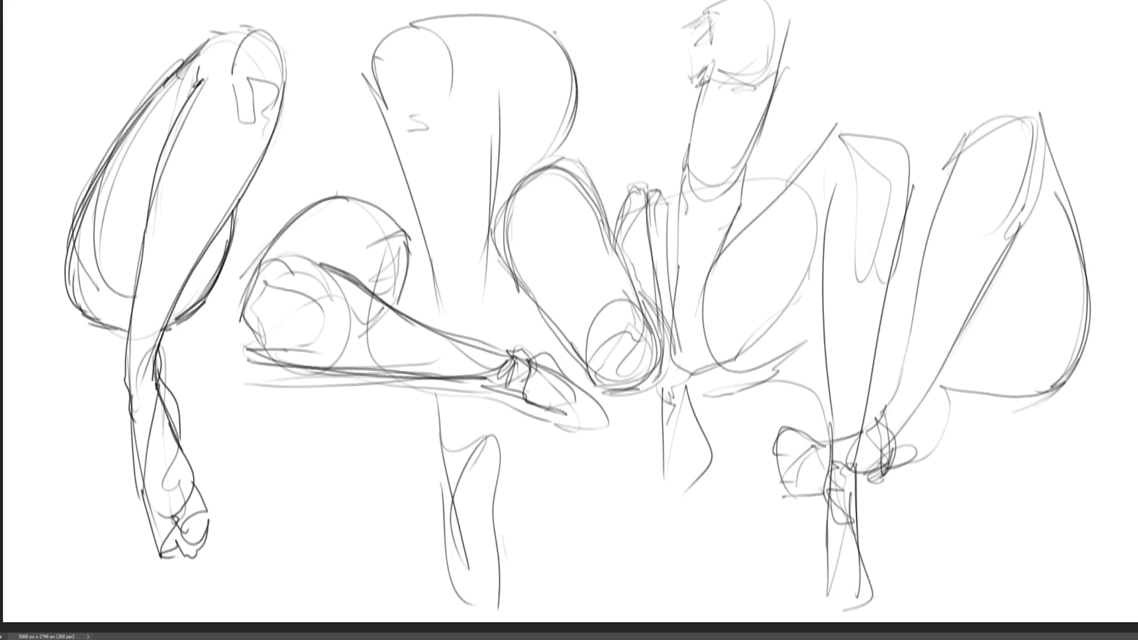
Darken both sides of the middle-left figure's lower leg and add a foot outline at its base.
mouse_move(471, 396)
left_mouse_down()
mouse_move(476, 456)
mouse_move(497, 432)
mouse_move(492, 572)
left_mouse_up()
left_click_drag(495, 501, 485, 610)
left_click_drag(492, 498, 483, 562)
left_click_drag(498, 519, 485, 614)
left_click_drag(437, 433, 465, 595)
left_click_drag(444, 508, 465, 604)
left_click_drag(432, 420, 458, 555)
left_click_drag(429, 399, 451, 547)
mouse_move(435, 462)
left_mouse_down()
mouse_move(473, 610)
mouse_move(496, 554)
left_mouse_up()
left_click_drag(501, 592, 473, 610)
left_click_drag(490, 514, 470, 399)
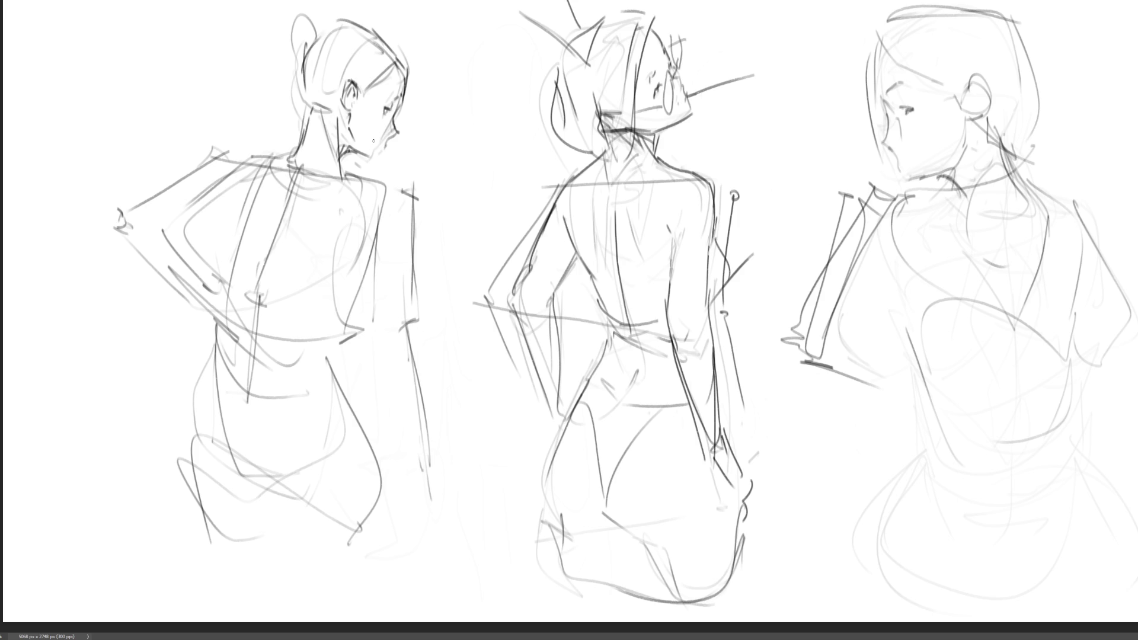
Fade the right back-view figure to light grey, then draw its eyebrow and face profile.
mouse_move(965, 153)
left_mouse_down()
mouse_move(945, 147)
mouse_move(942, 292)
mouse_move(1049, 416)
left_mouse_up()
key("b")
left_click_drag(890, 88, 907, 78)
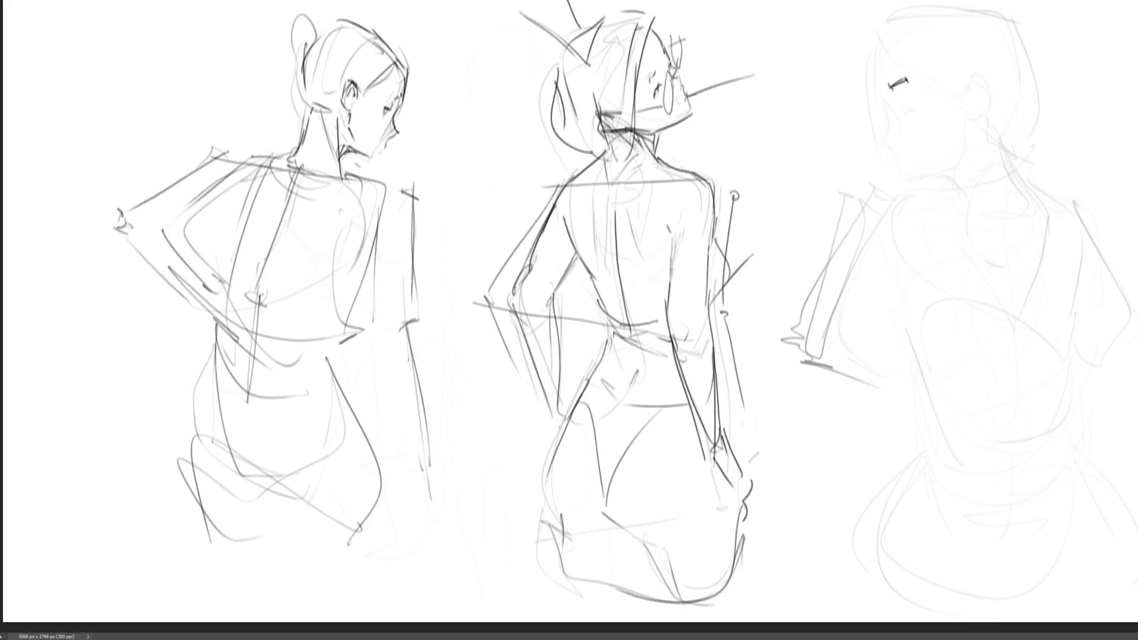
mouse_move(880, 65)
left_mouse_down()
mouse_move(893, 112)
mouse_move(883, 146)
mouse_move(879, 134)
mouse_move(892, 147)
mouse_move(896, 130)
mouse_move(891, 144)
left_mouse_up()
Redraw the right figure's nose, chin and neck line, eye, and a diagonal head line.
key("ctrl+z")
key("ctrl+z")
key("ctrl+z")
mouse_move(894, 157)
left_mouse_down()
mouse_move(907, 178)
mouse_move(961, 170)
left_mouse_up()
mouse_move(894, 111)
left_mouse_down()
mouse_move(920, 109)
mouse_move(901, 146)
left_mouse_up()
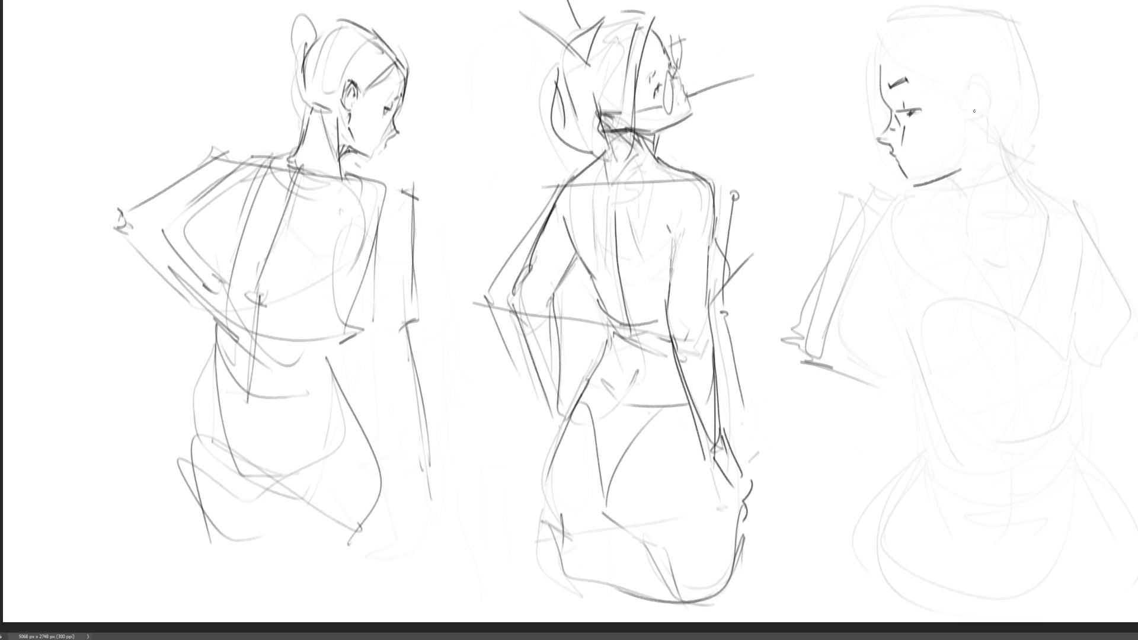
mouse_move(975, 117)
left_mouse_down()
mouse_move(965, 164)
mouse_move(987, 127)
mouse_move(975, 111)
mouse_move(983, 87)
mouse_move(989, 121)
mouse_move(976, 111)
left_mouse_up()
key("ctrl+z")
left_click_drag(949, 51, 962, 87)
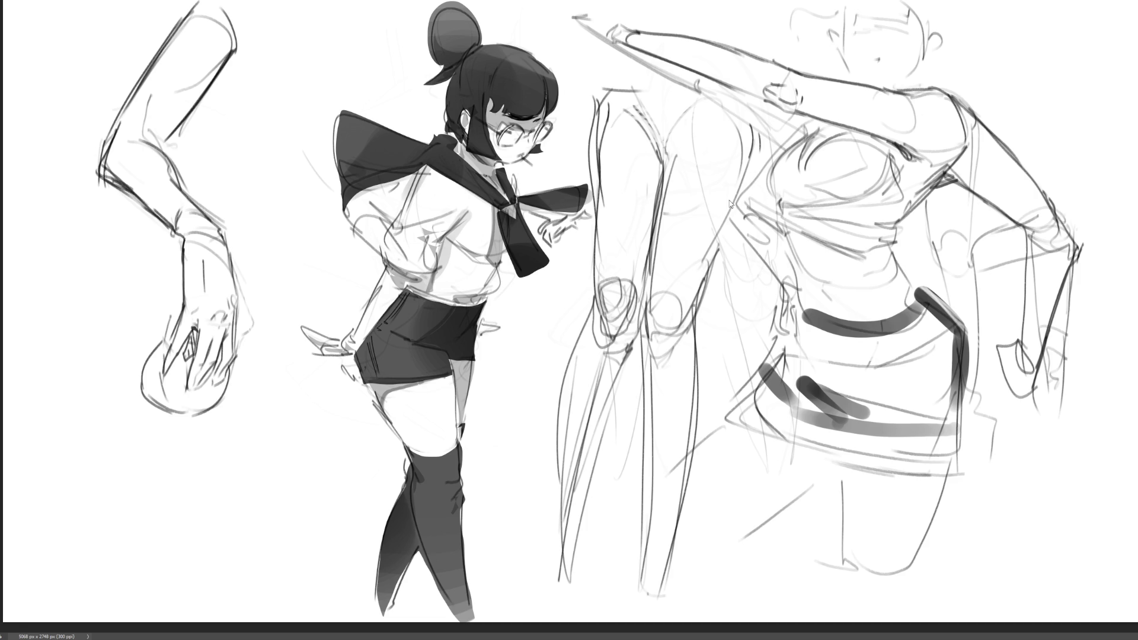
Lighten the figure right of the schoolgirl and draw its eye, ear and open mouth.
mouse_move(978, 154)
left_mouse_down()
mouse_move(838, 279)
mouse_move(863, 496)
left_mouse_up()
left_click_drag(978, 268, 1043, 332)
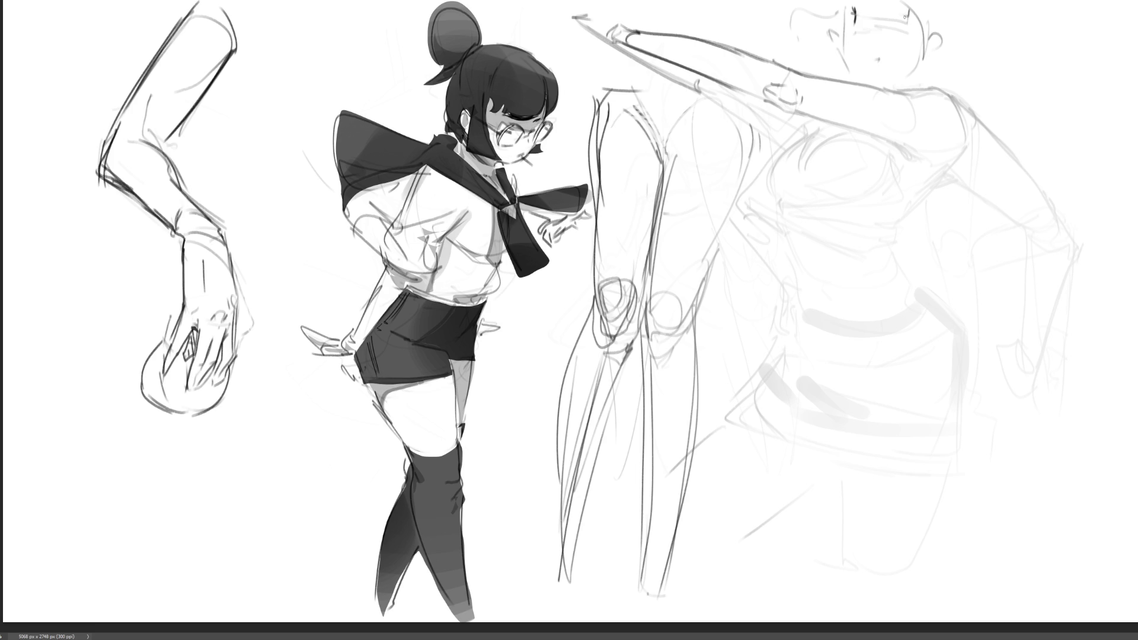
mouse_move(902, 6)
left_mouse_down()
mouse_move(941, 39)
mouse_move(928, 50)
left_mouse_up()
key("ctrl+z")
left_click_drag(842, 26, 847, 71)
mouse_move(880, 52)
left_mouse_down()
mouse_move(875, 62)
mouse_move(902, 83)
mouse_move(911, 76)
mouse_move(905, 92)
left_mouse_up()
Draw new chest contours: a torso diagonal, a lower chest curve and a vertical waist line.
key("ctrl+z")
key("ctrl+z")
key("ctrl+z")
key("ctrl+z")
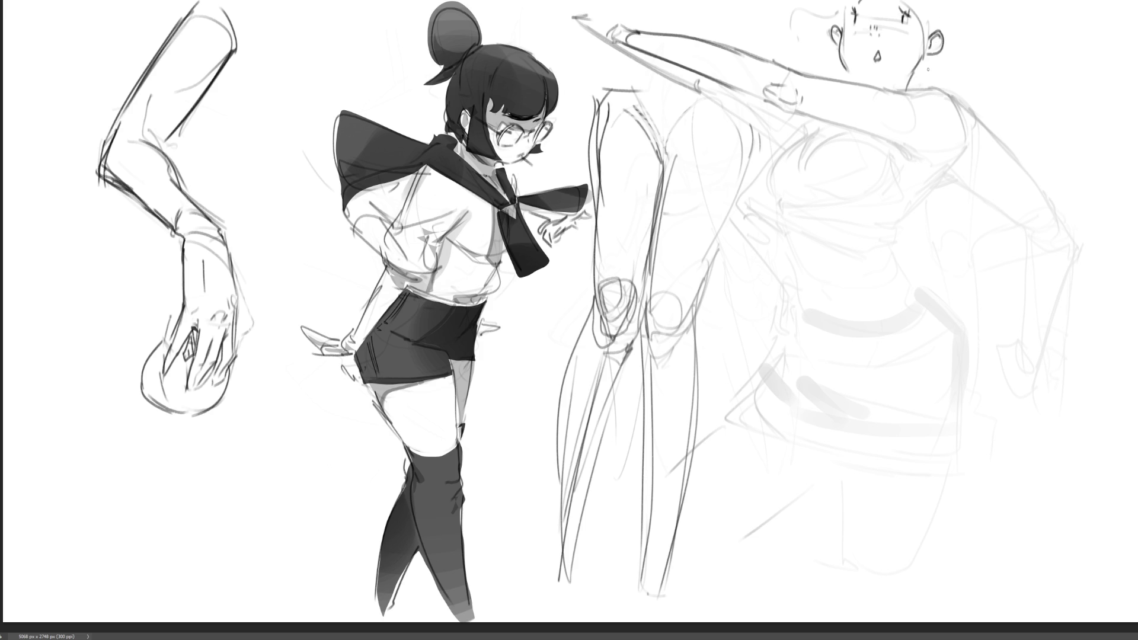
left_click_drag(870, 82, 882, 82)
key("ctrl+z")
left_click_drag(934, 178, 892, 227)
left_click_drag(826, 137, 789, 211)
key("ctrl+z")
mouse_move(825, 139)
left_mouse_down()
mouse_move(788, 228)
mouse_move(893, 243)
left_mouse_up()
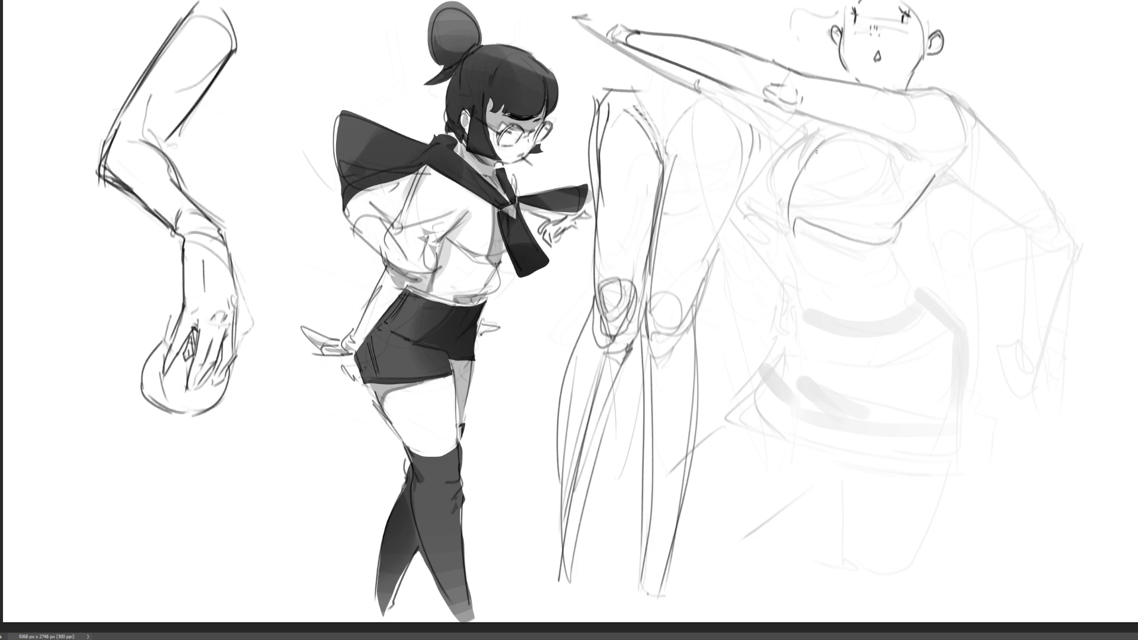
mouse_move(927, 176)
left_mouse_down()
mouse_move(895, 236)
mouse_move(898, 286)
mouse_move(918, 299)
left_mouse_up()
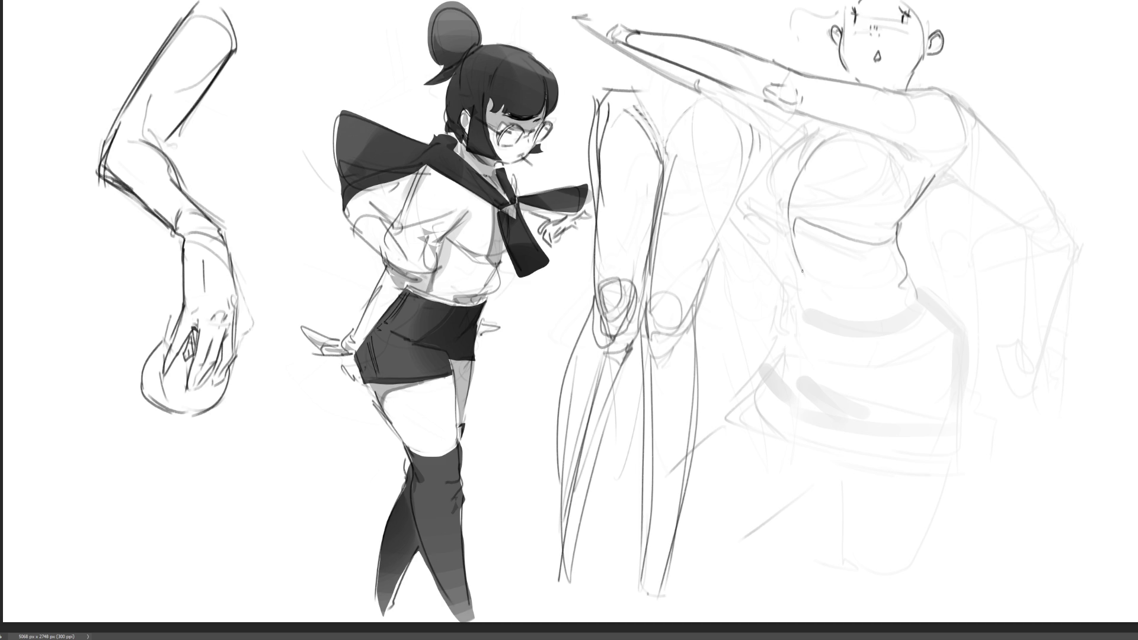